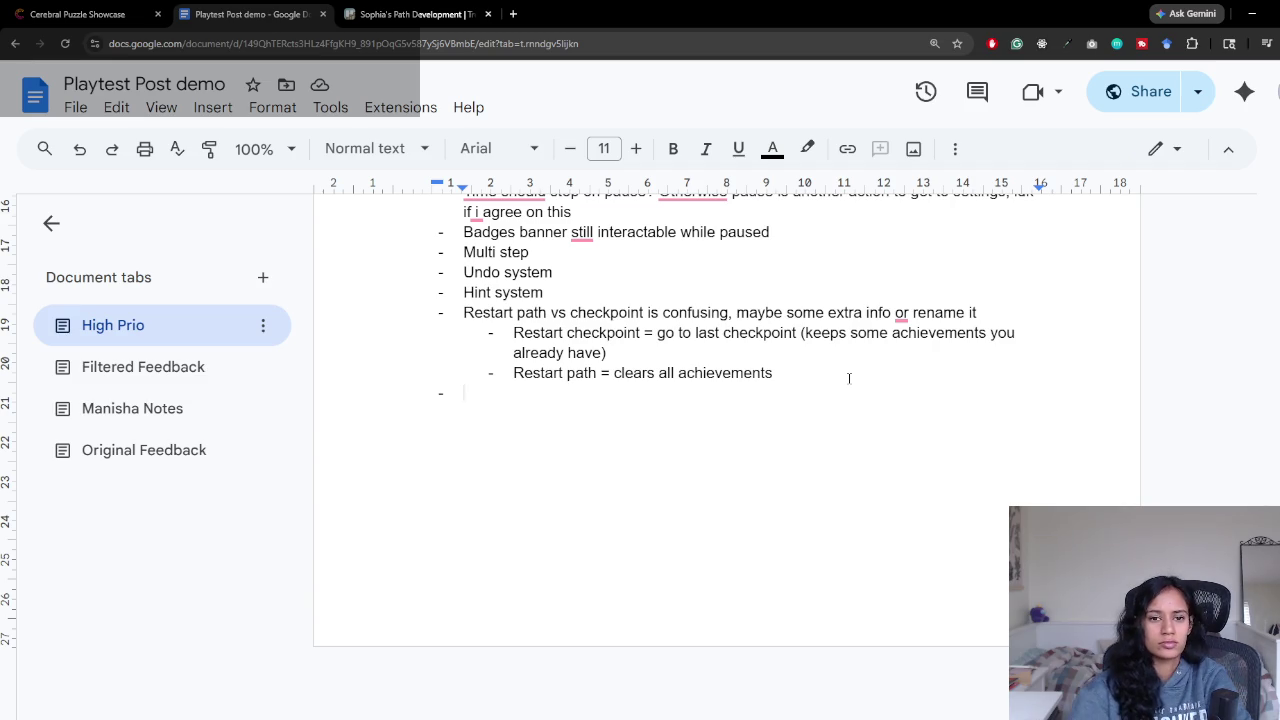
Step: Review the feather note in the Filtered Feedback tab
left_click(134, 407)
left_click(188, 375)
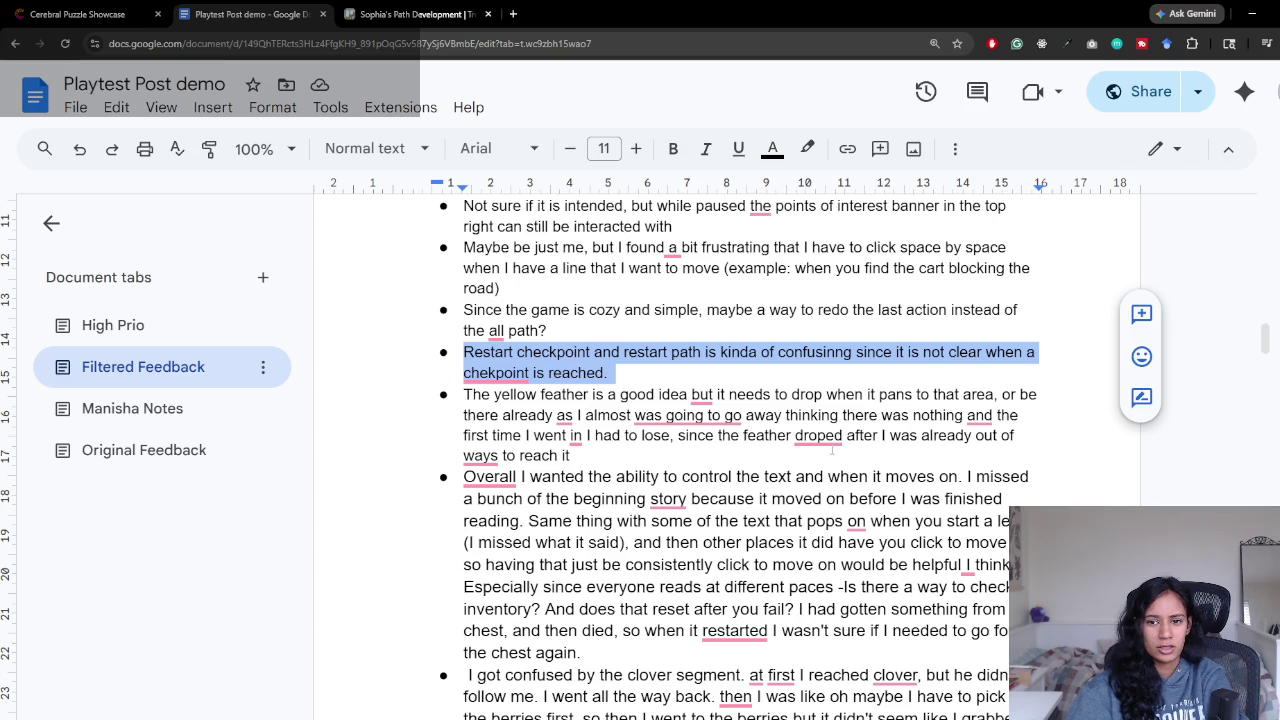
mouse_move(564, 415)
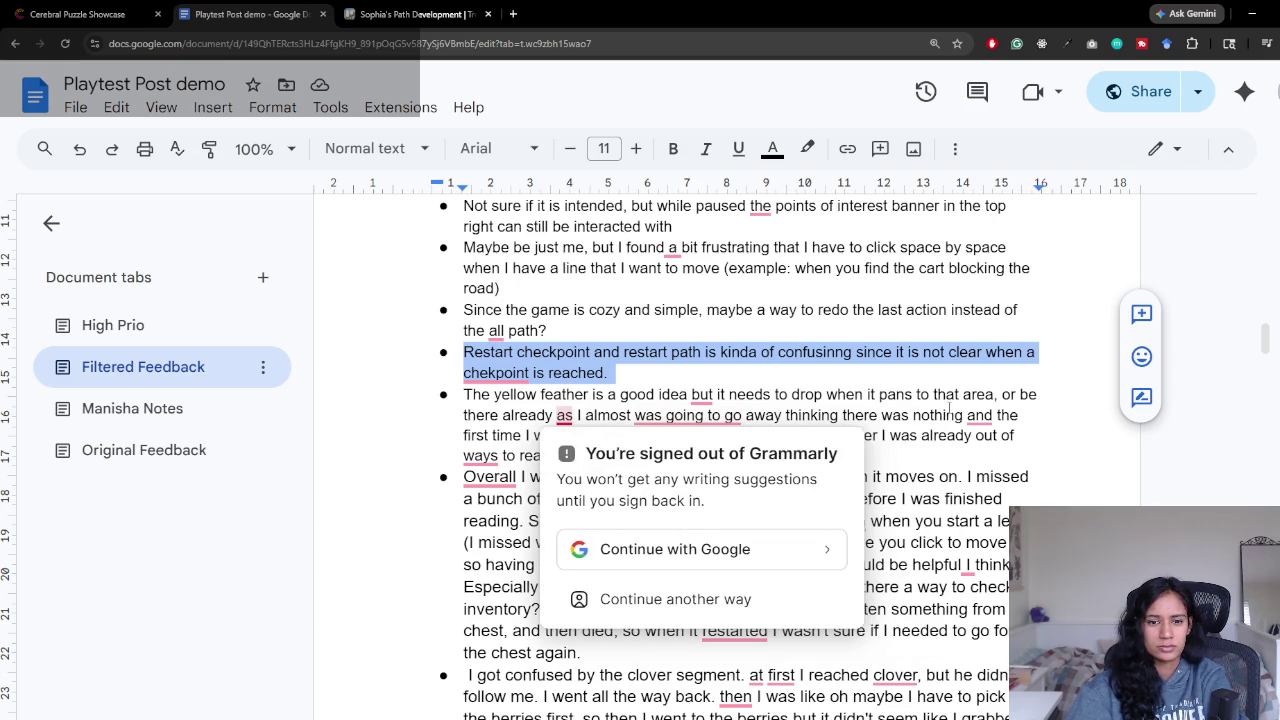
left_click(950, 378)
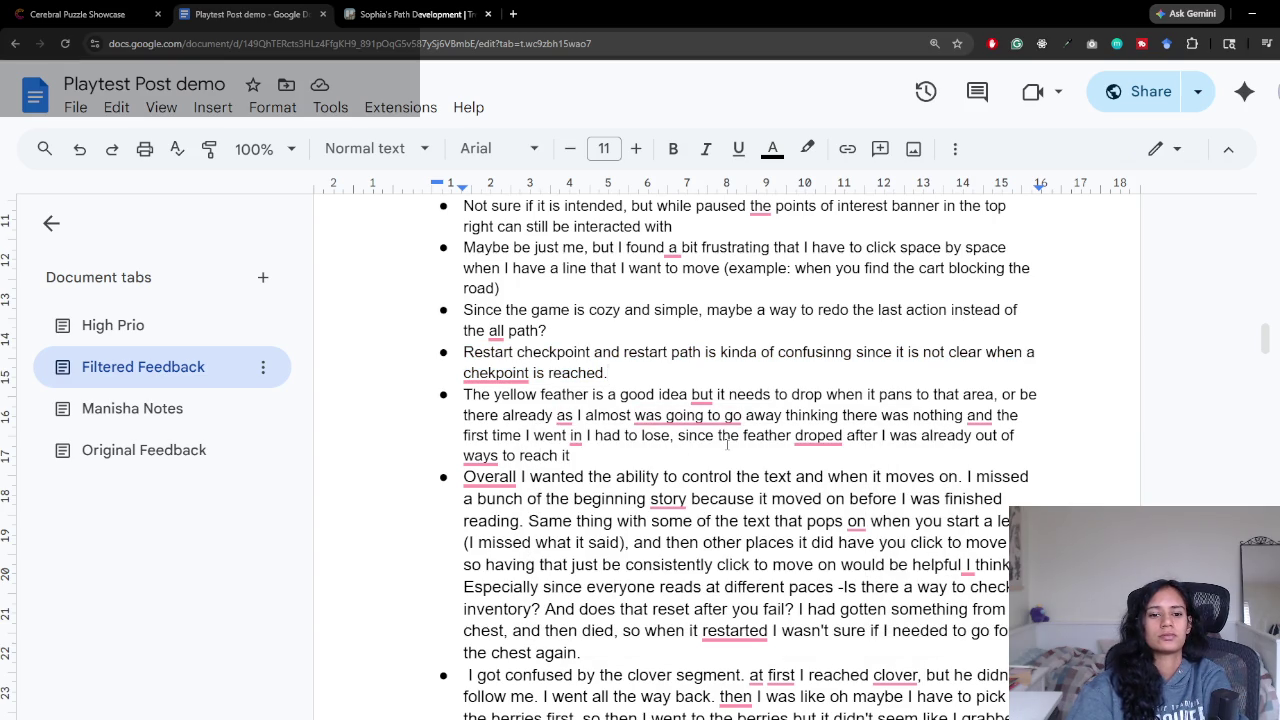
Step: Add the High Prio bullet 'Path 8 feather, polish it up, maybe faster drop'
left_click(171, 330)
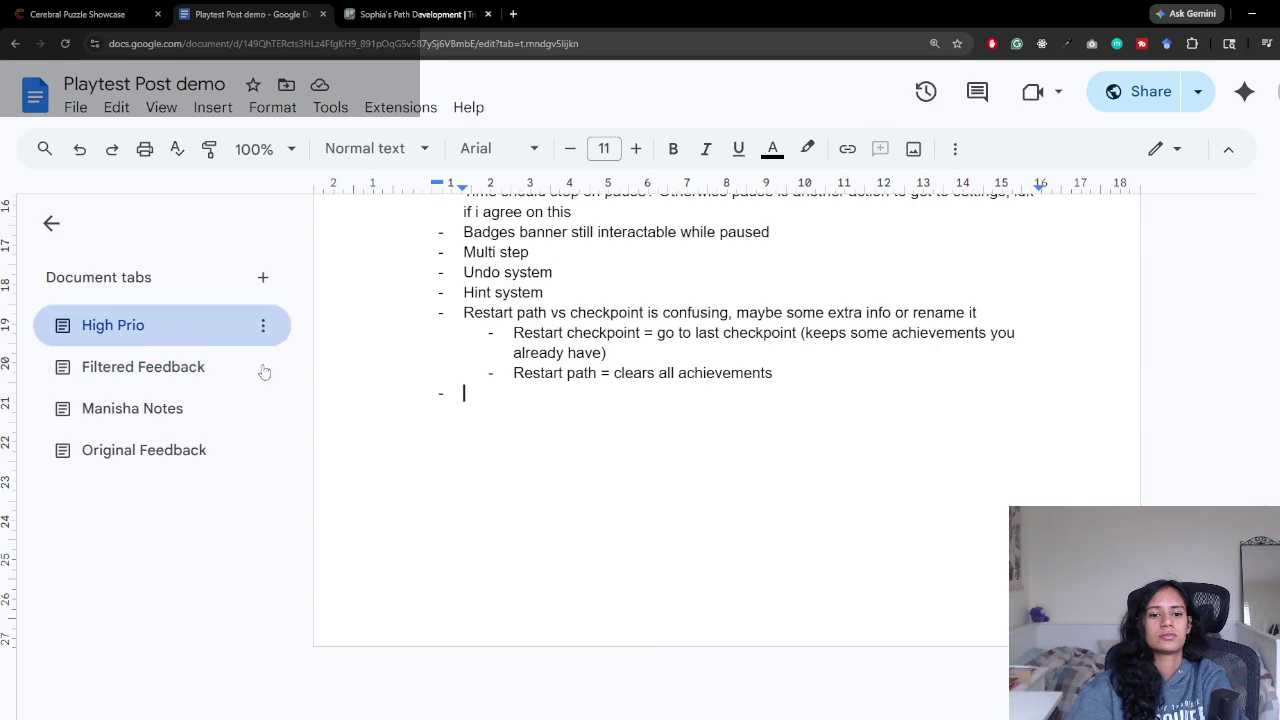
type("Path 8 feather")
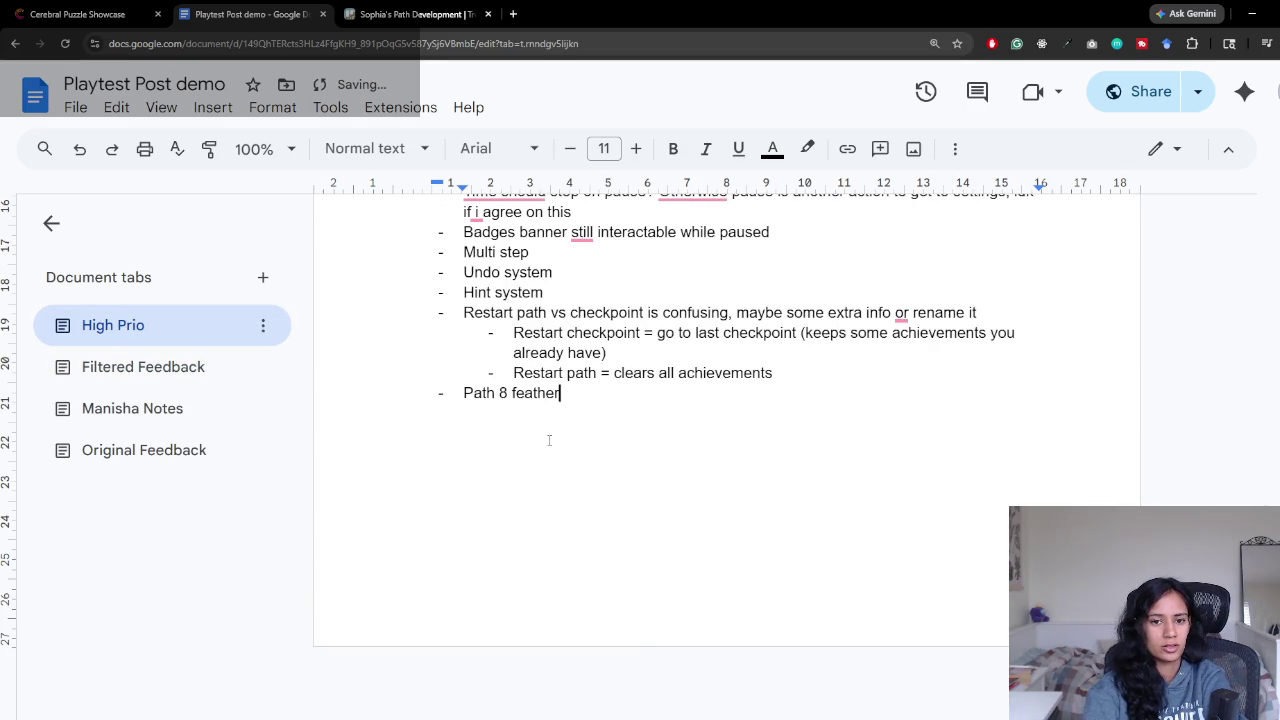
type(", polish it up, maybe faster drop")
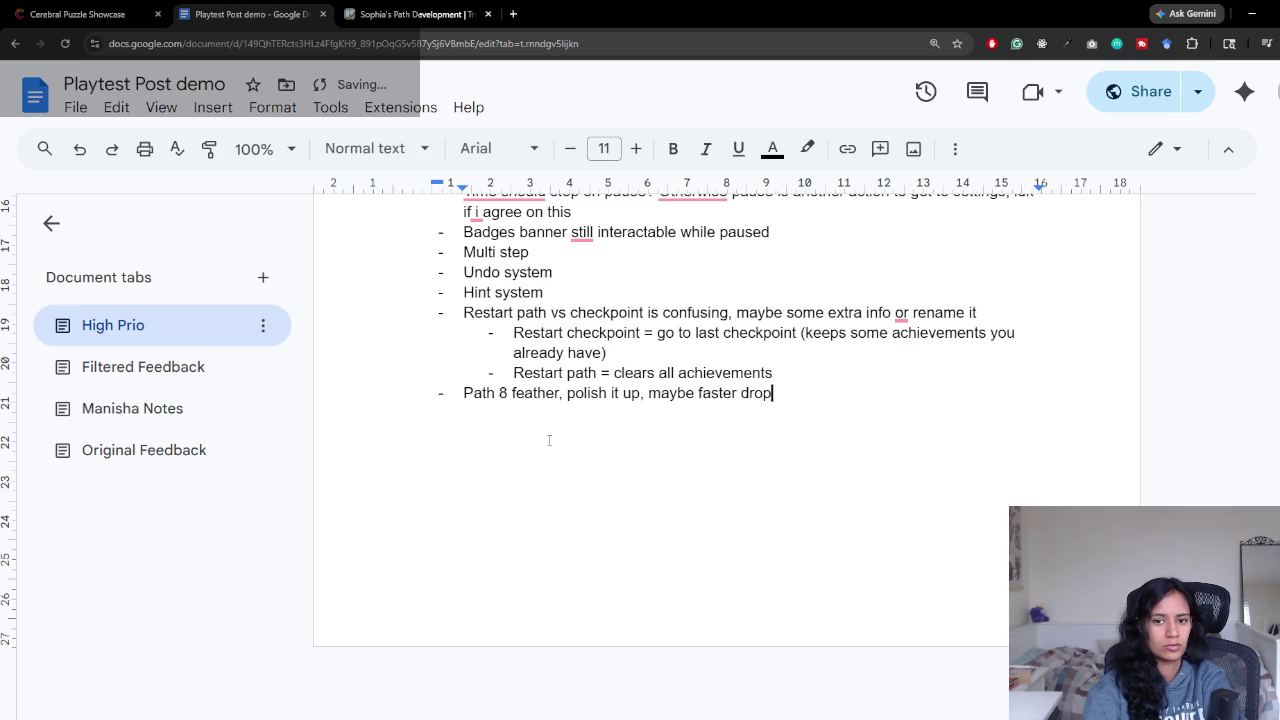
left_click(122, 370)
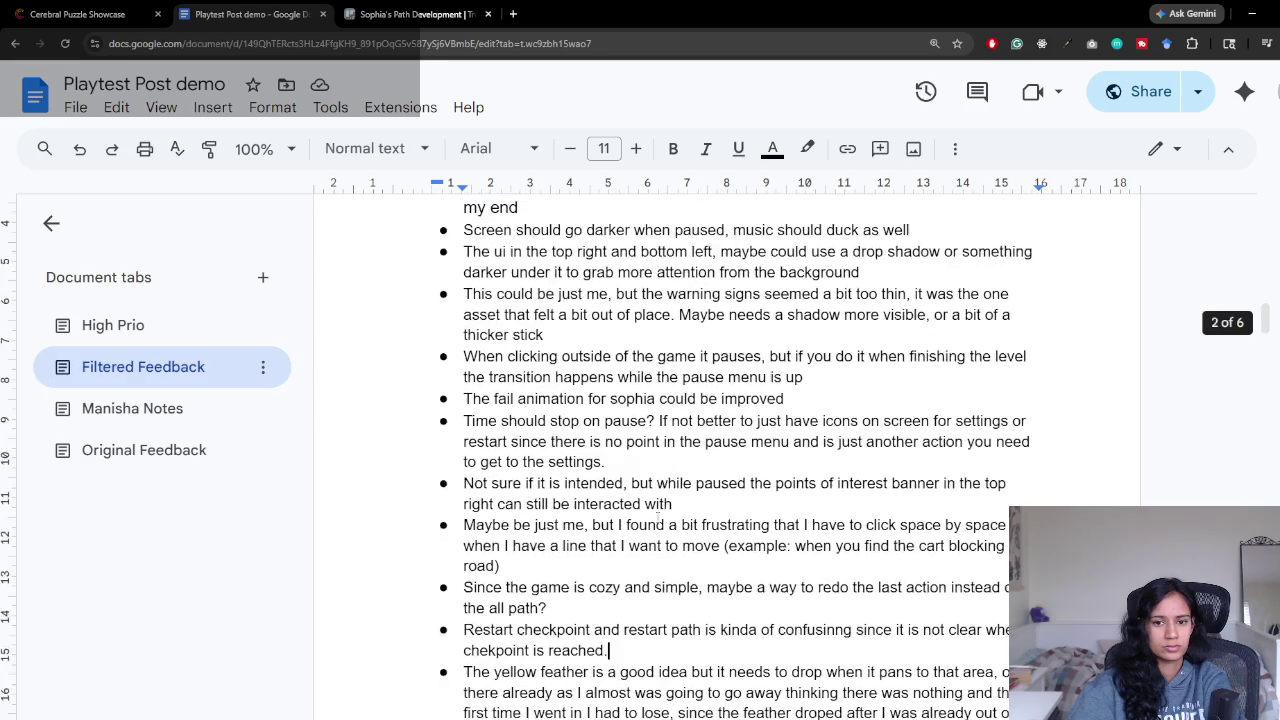
Step: Scroll Filtered Feedback to read the feather and narrative feedback
scroll(565, 403, "down", 3)
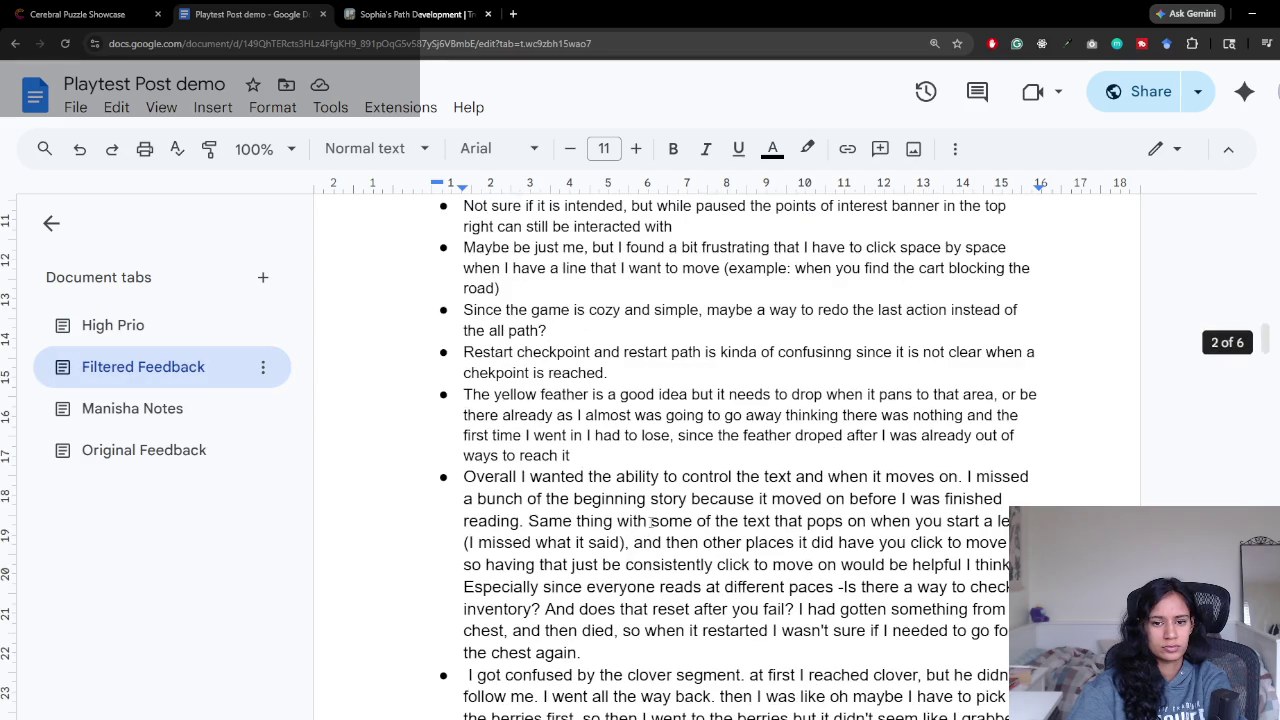
scroll(490, 403, "down", 1)
left_click(472, 406)
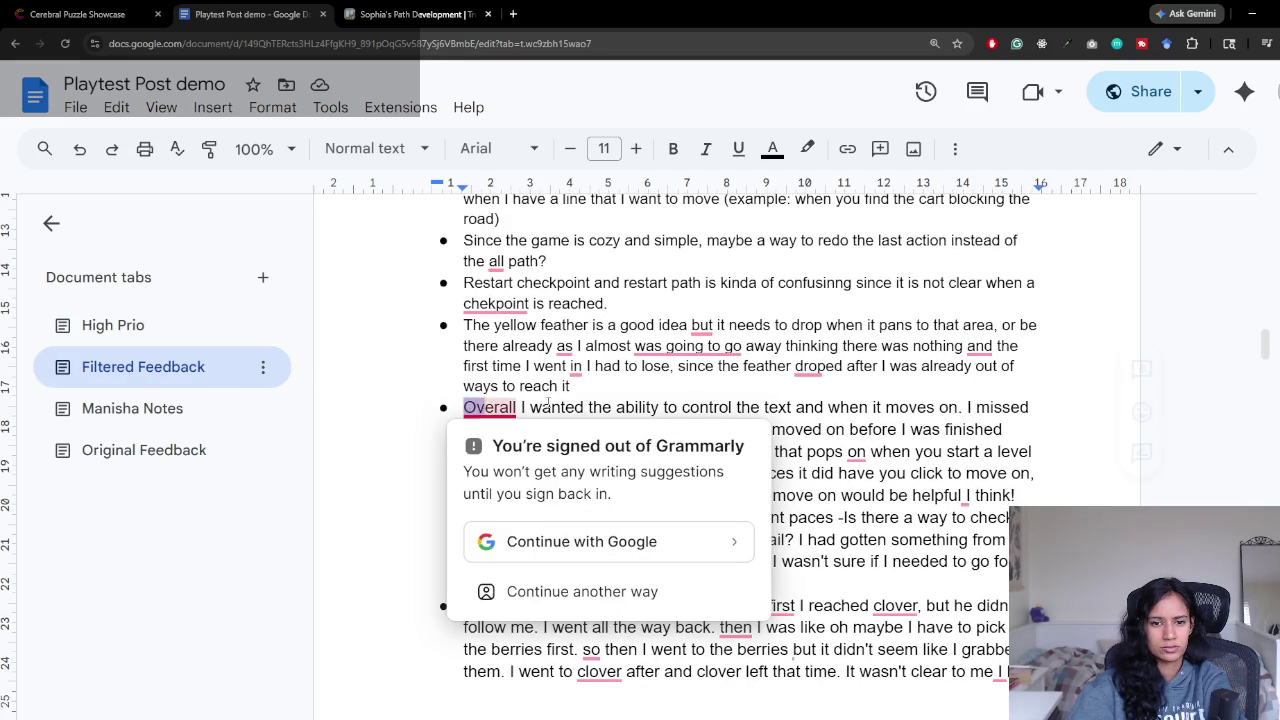
scroll(797, 416, "down", 1)
mouse_move(778, 338)
left_mouse_down()
mouse_move(1003, 338)
mouse_move(687, 360)
left_mouse_up()
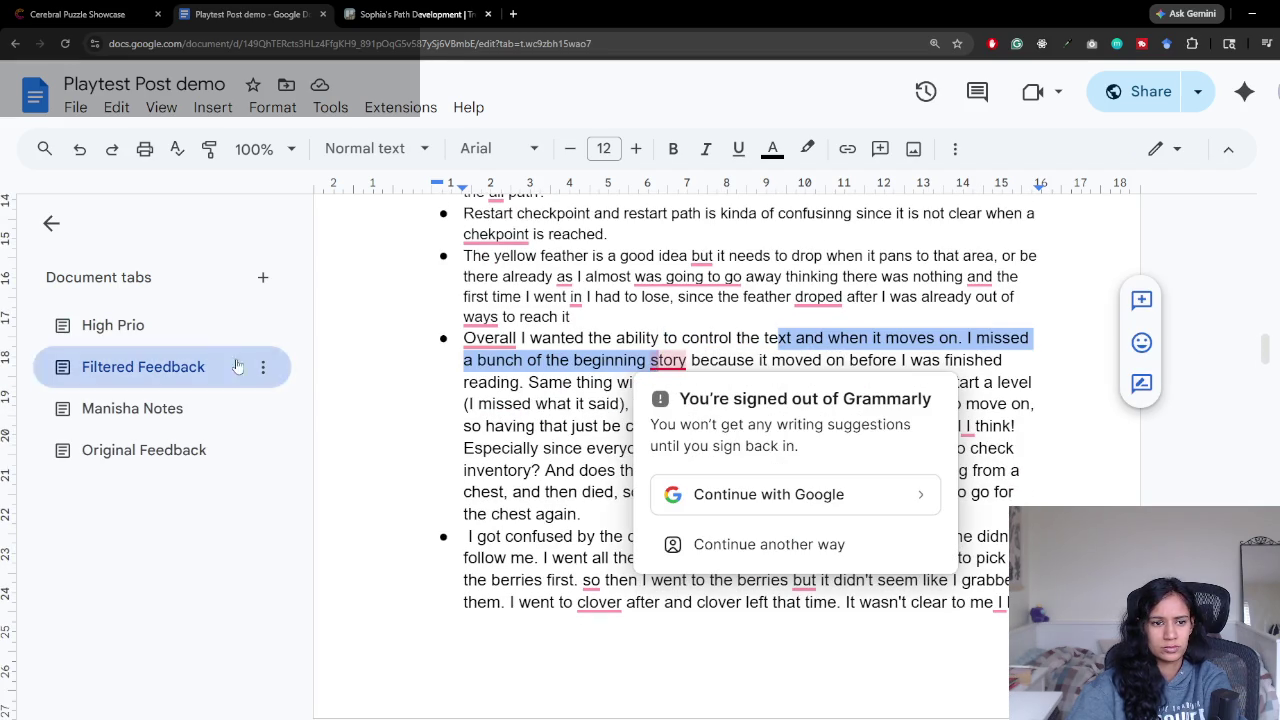
Step: Add the High Prio bullet 'Narrative popups disappear too fast' and start a new bullet
left_click(196, 325)
key("Return")
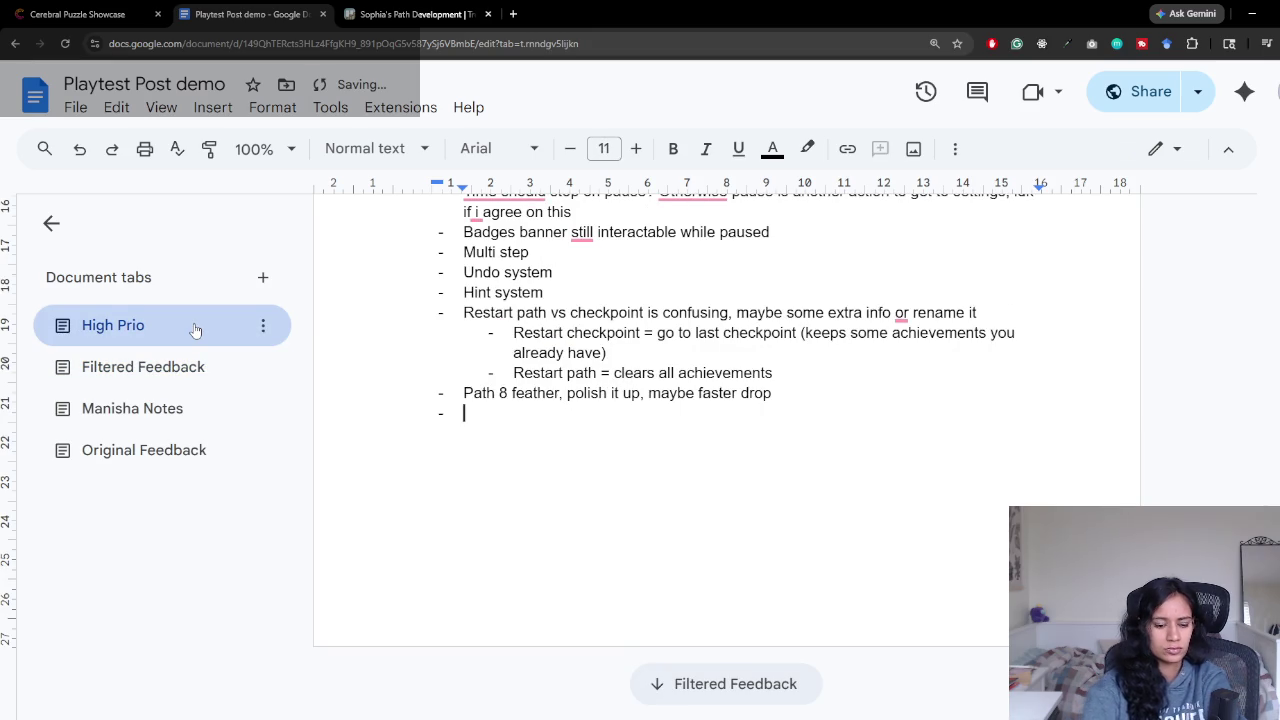
type("narra")
key("BackSpace")
type("tive popups ")
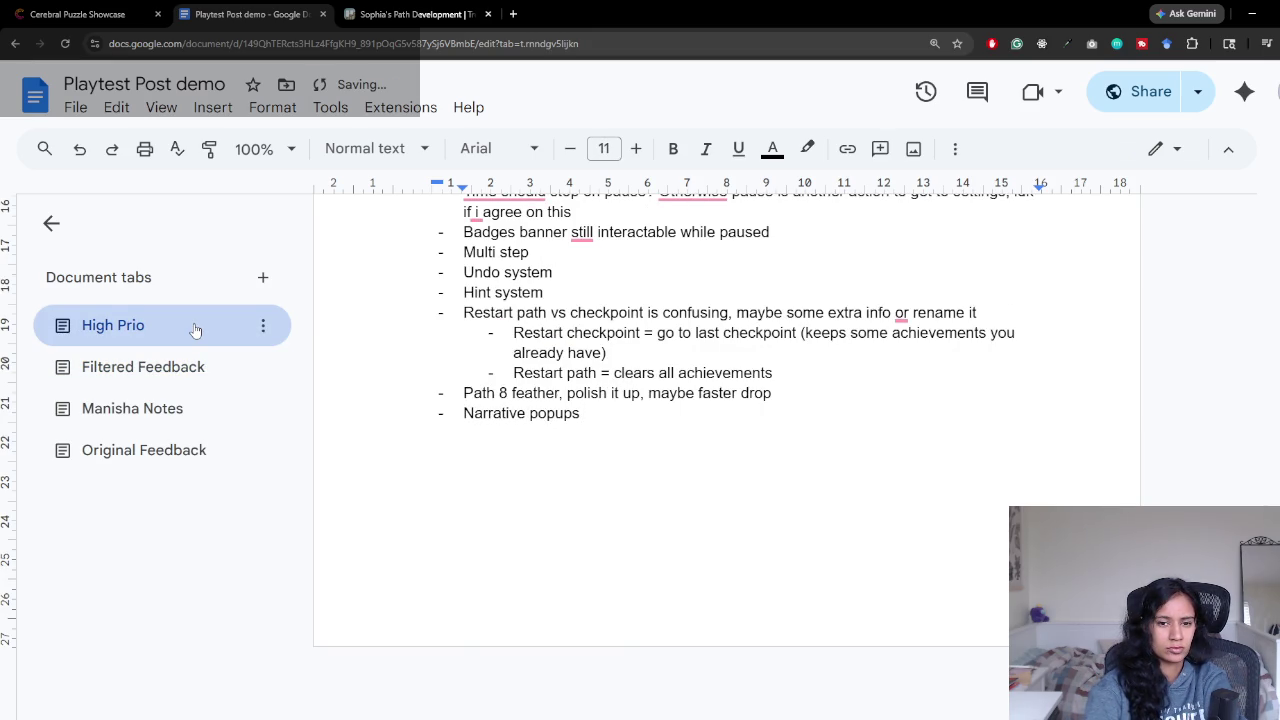
type("disappear too fast")
key("Return")
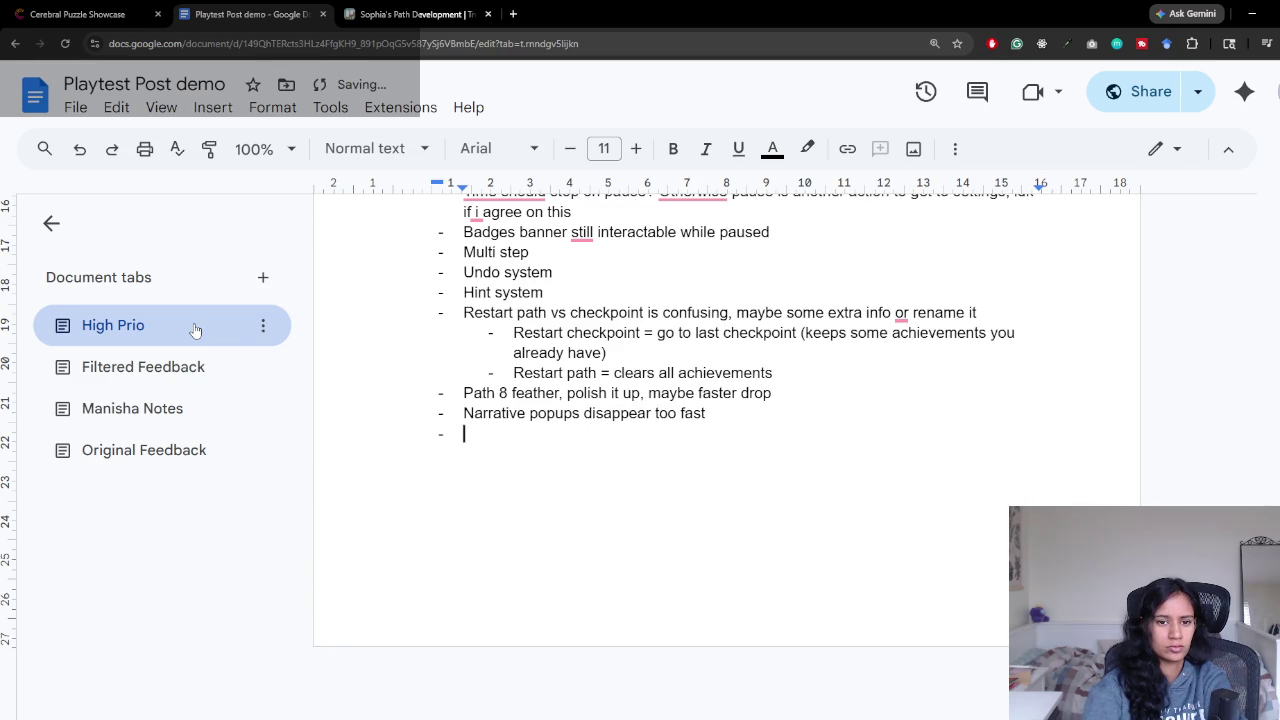
Step: Highlight the text-moving-too-fast and inventory-checking feedback in Filtered Feedback
left_click(150, 367)
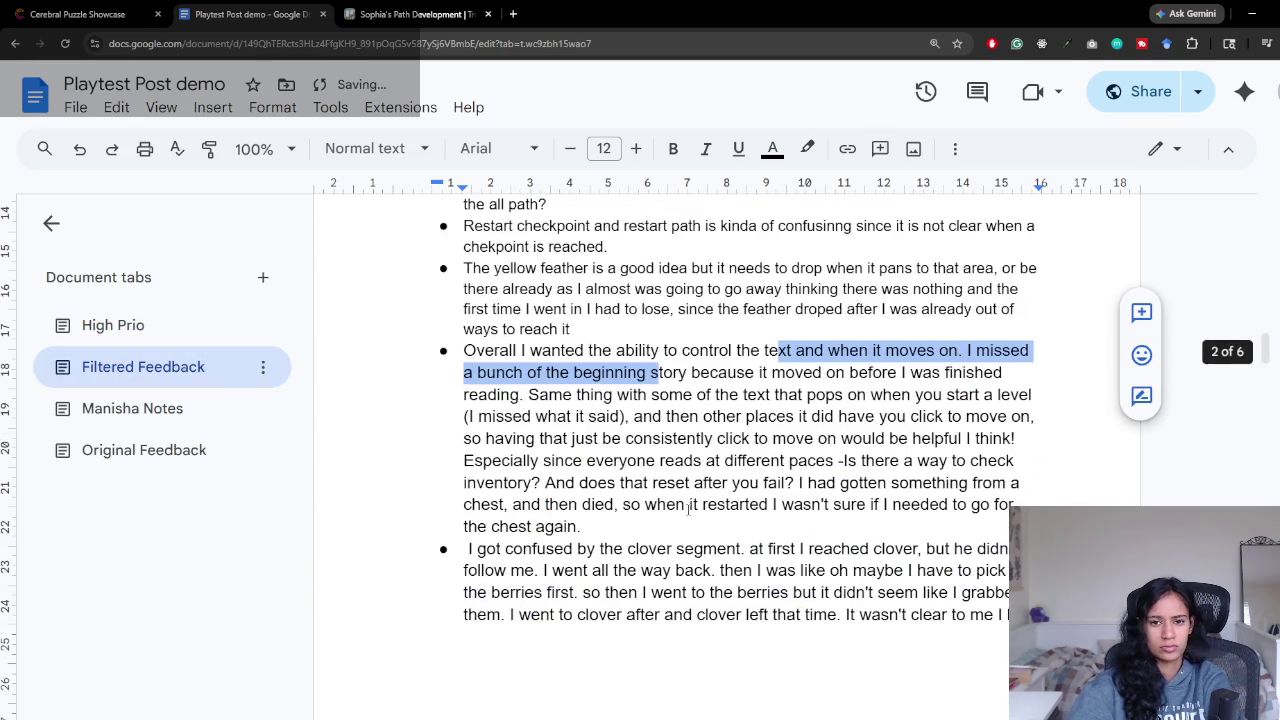
left_click(795, 372)
mouse_move(678, 372)
left_mouse_down()
mouse_move(816, 372)
mouse_move(620, 418)
mouse_move(910, 418)
mouse_move(586, 440)
mouse_move(995, 440)
mouse_move(535, 440)
mouse_move(872, 440)
mouse_move(860, 462)
mouse_move(600, 462)
mouse_move(864, 462)
mouse_move(704, 462)
mouse_move(538, 484)
mouse_move(1004, 462)
mouse_move(495, 460)
left_mouse_up()
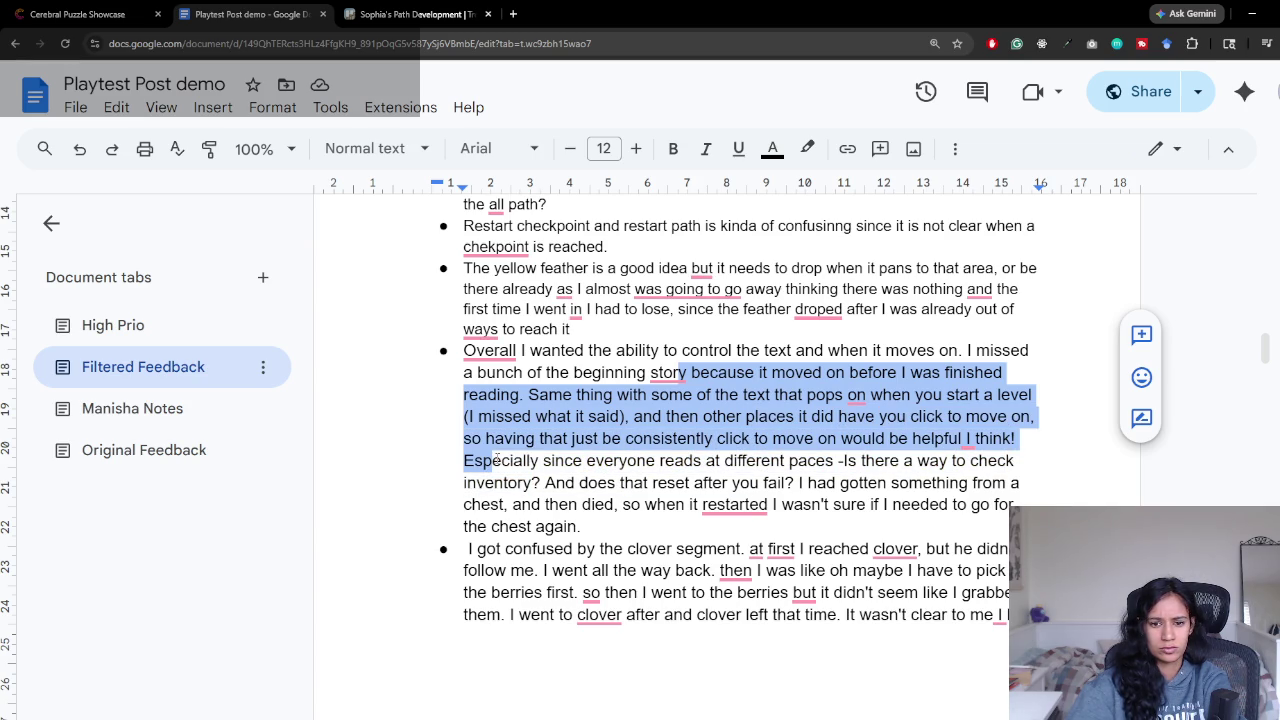
left_click(495, 460)
mouse_move(836, 460)
left_mouse_down()
mouse_move(732, 482)
mouse_move(965, 482)
mouse_move(660, 482)
mouse_move(510, 504)
mouse_move(951, 525)
left_mouse_up()
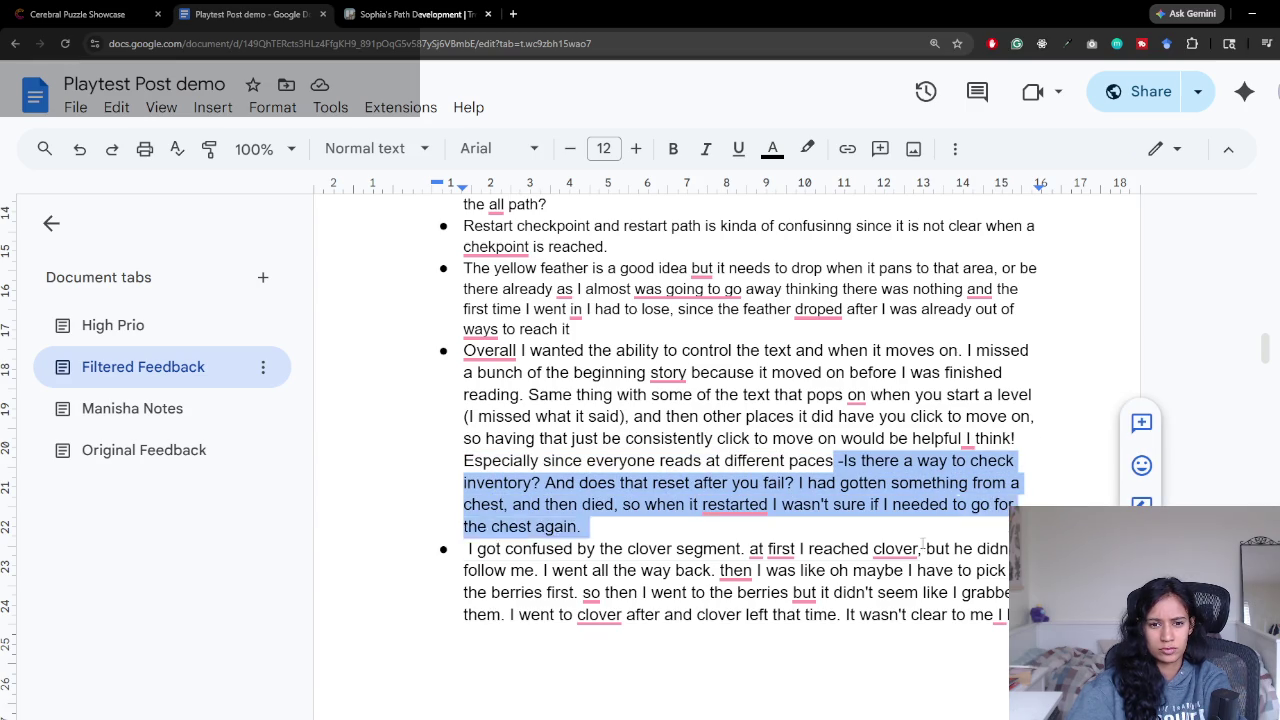
left_click(155, 320)
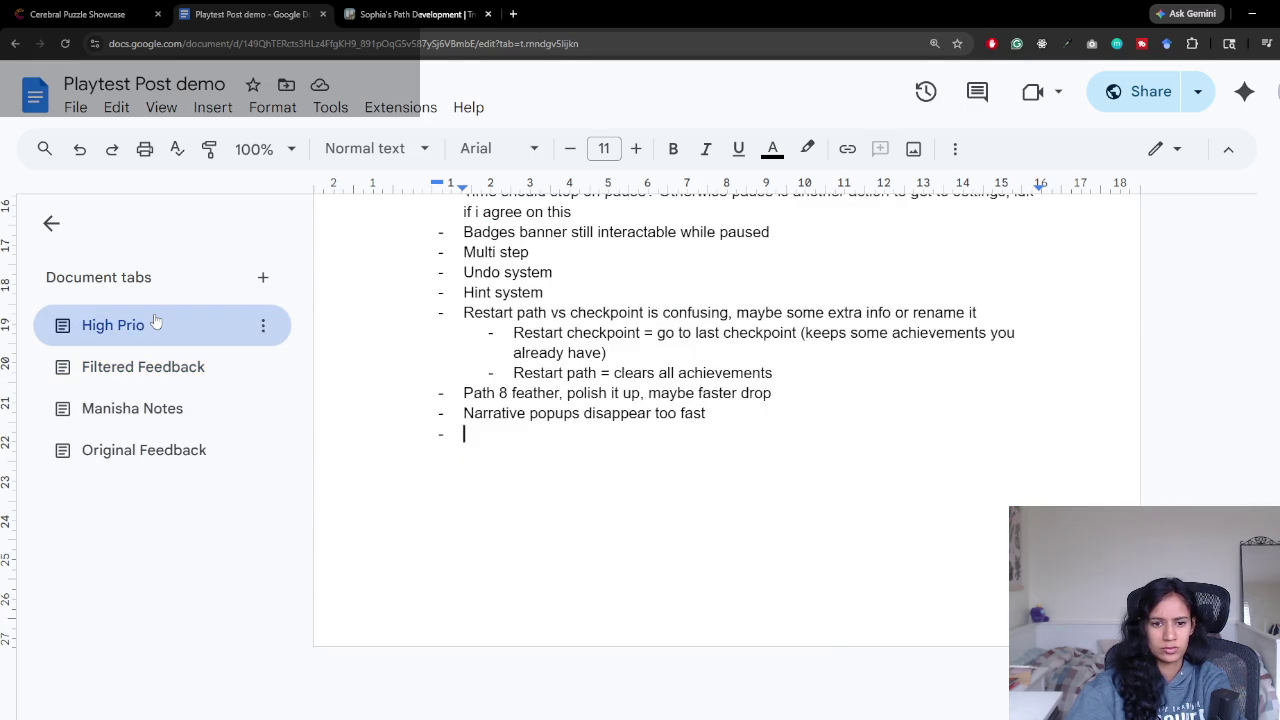
Step: Add the bullet 'I dont think people are checking their badges properly'
type("Not sure i")
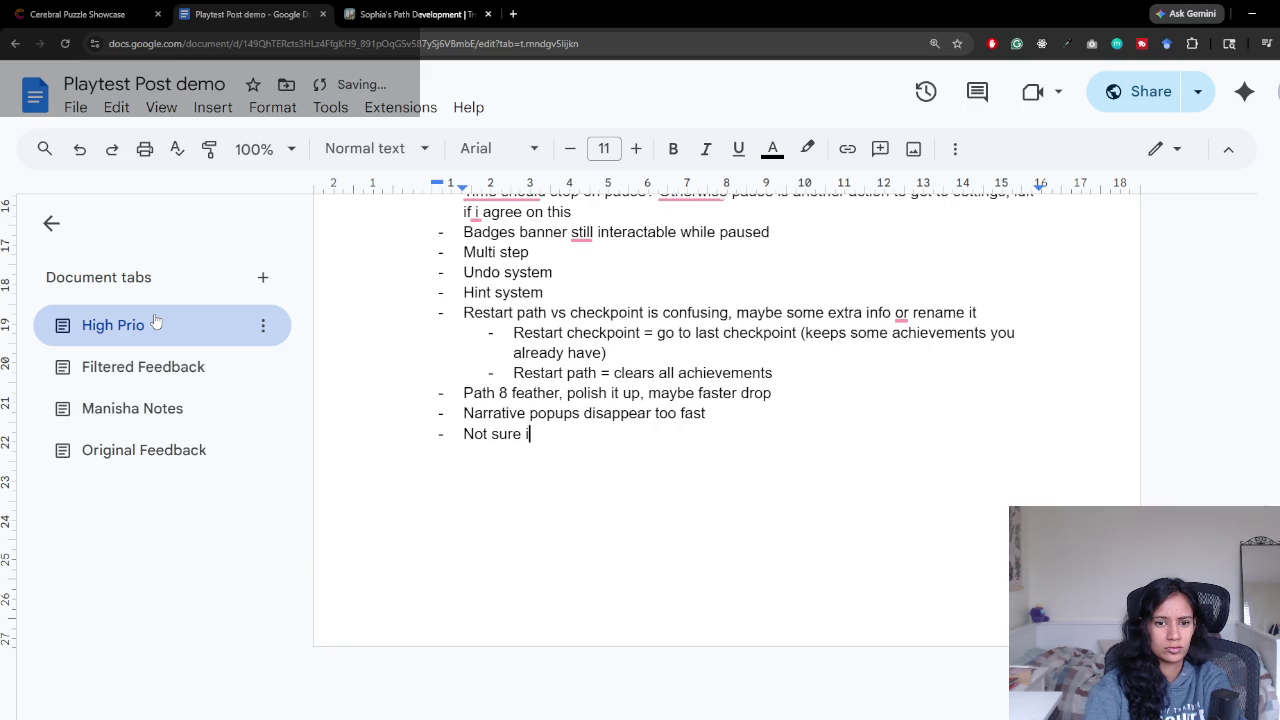
type("hi")
key("ctrl+BackSpace")
key("ctrl+BackSpace")
key("ctrl+BackSpace")
key("ctrl+BackSpace")
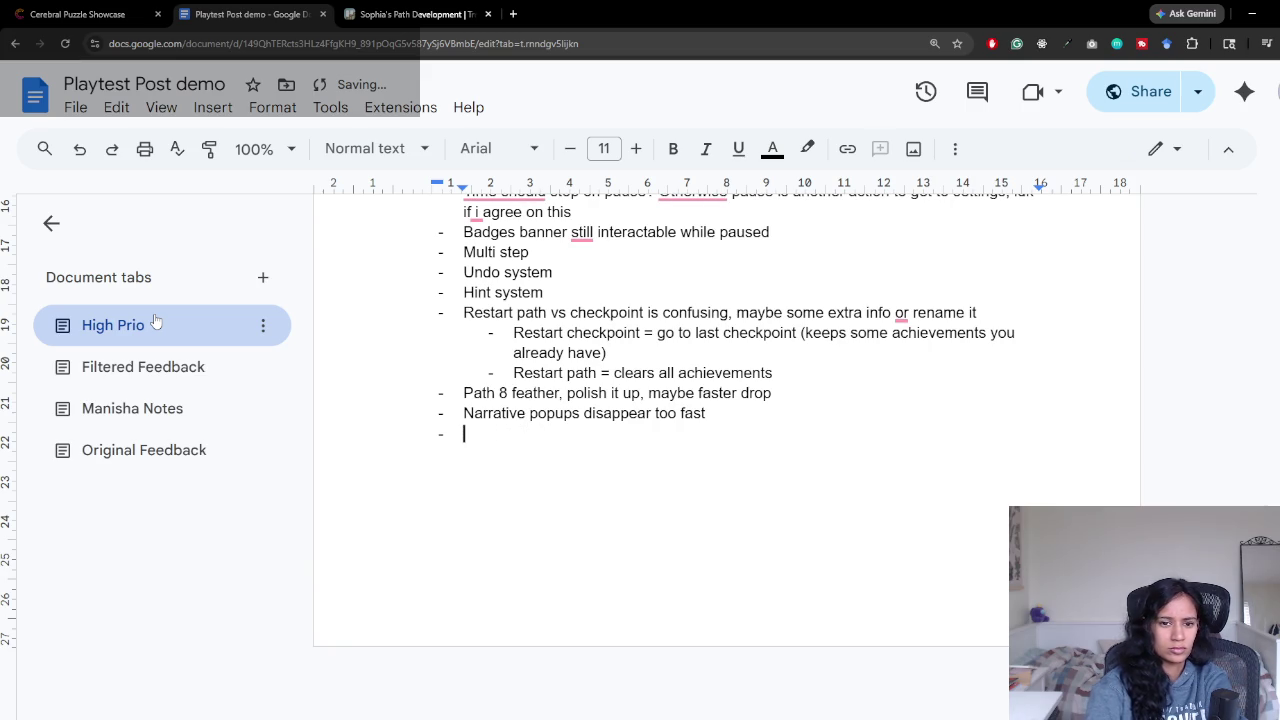
type("I dont think people are ")
type("checkp")
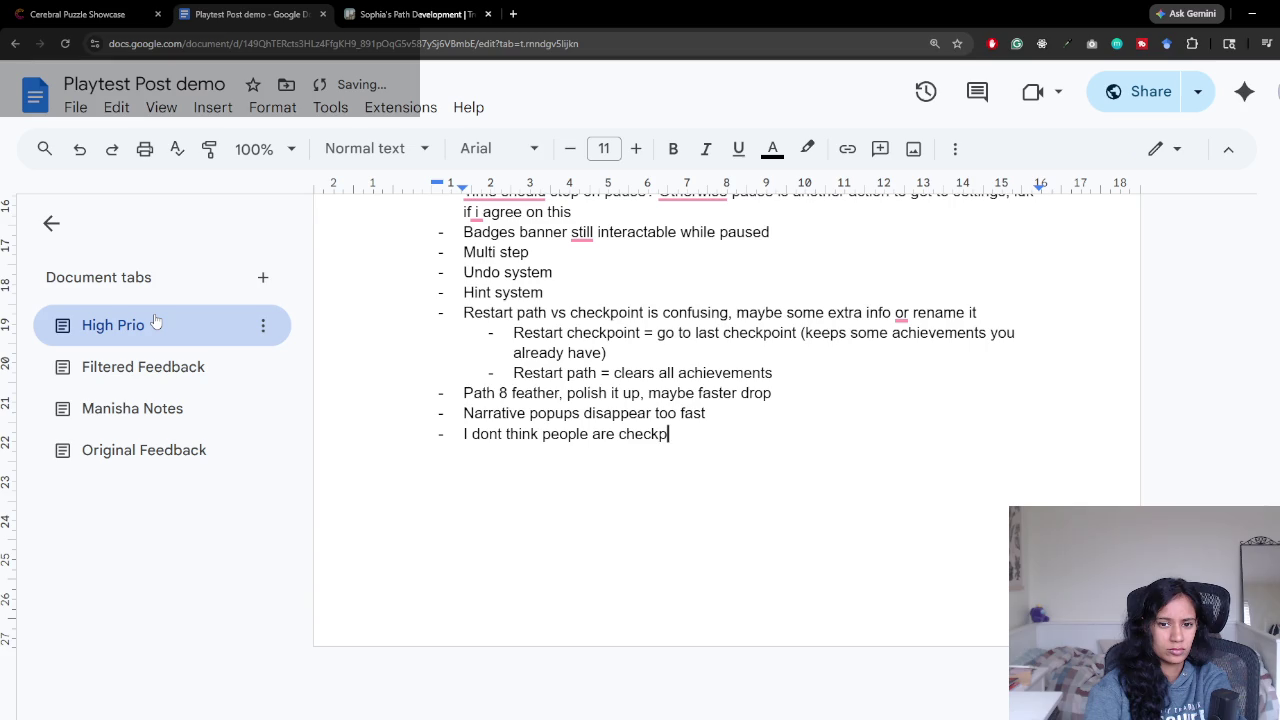
key("BackSpace")
type("ing their")
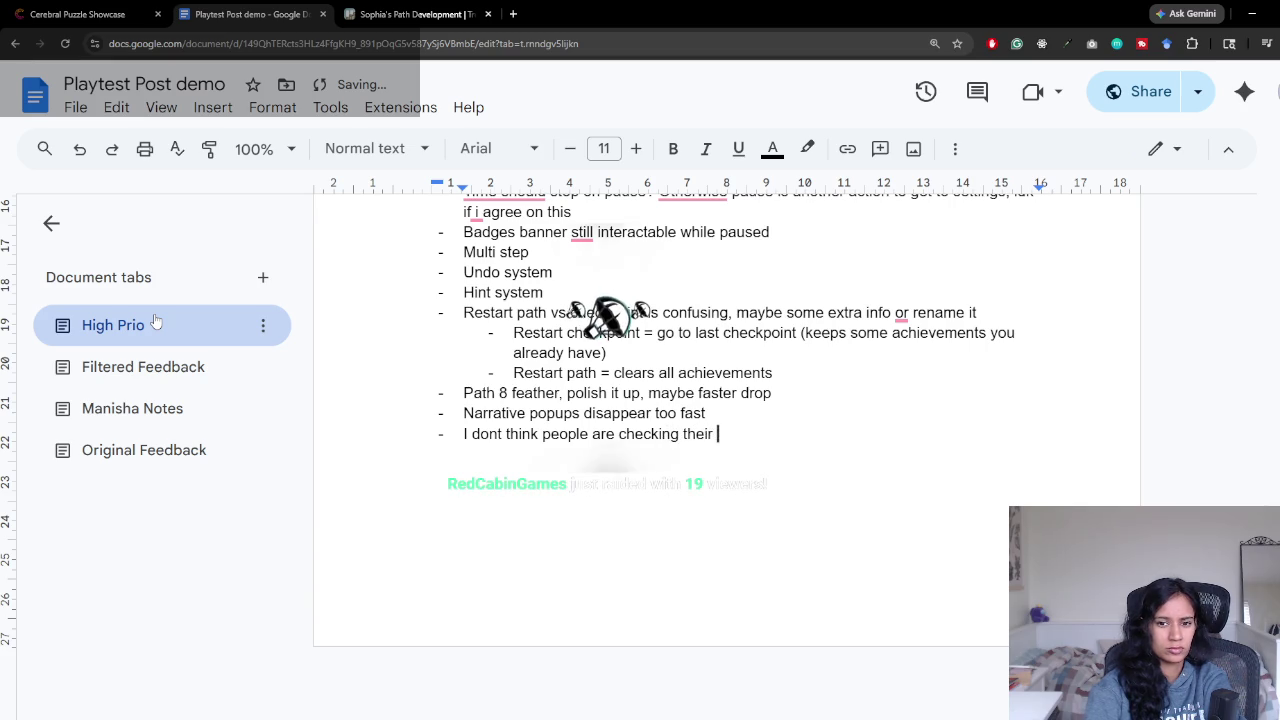
type(" badge")
key("BackSpace")
type("s proper")
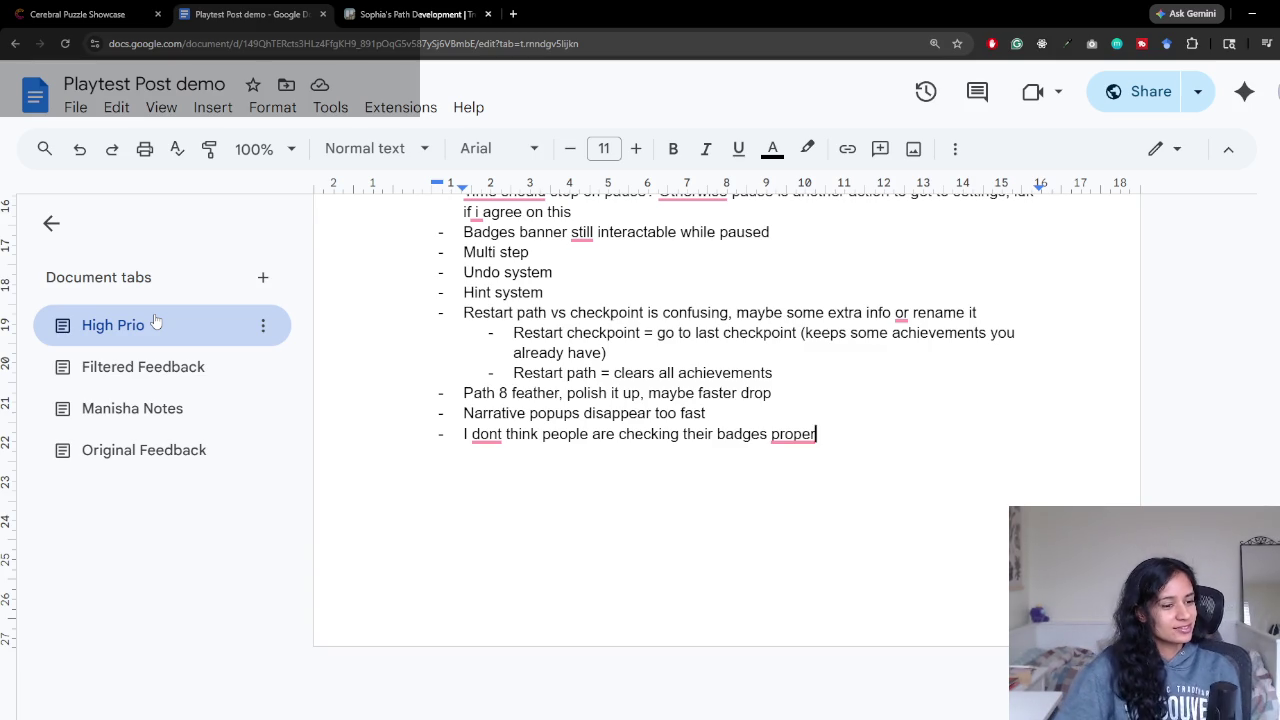
key("Return")
Step: Add the indented sub-bullet 'Maybe open badges if they restart? Quick peek' under it
left_click(837, 438)
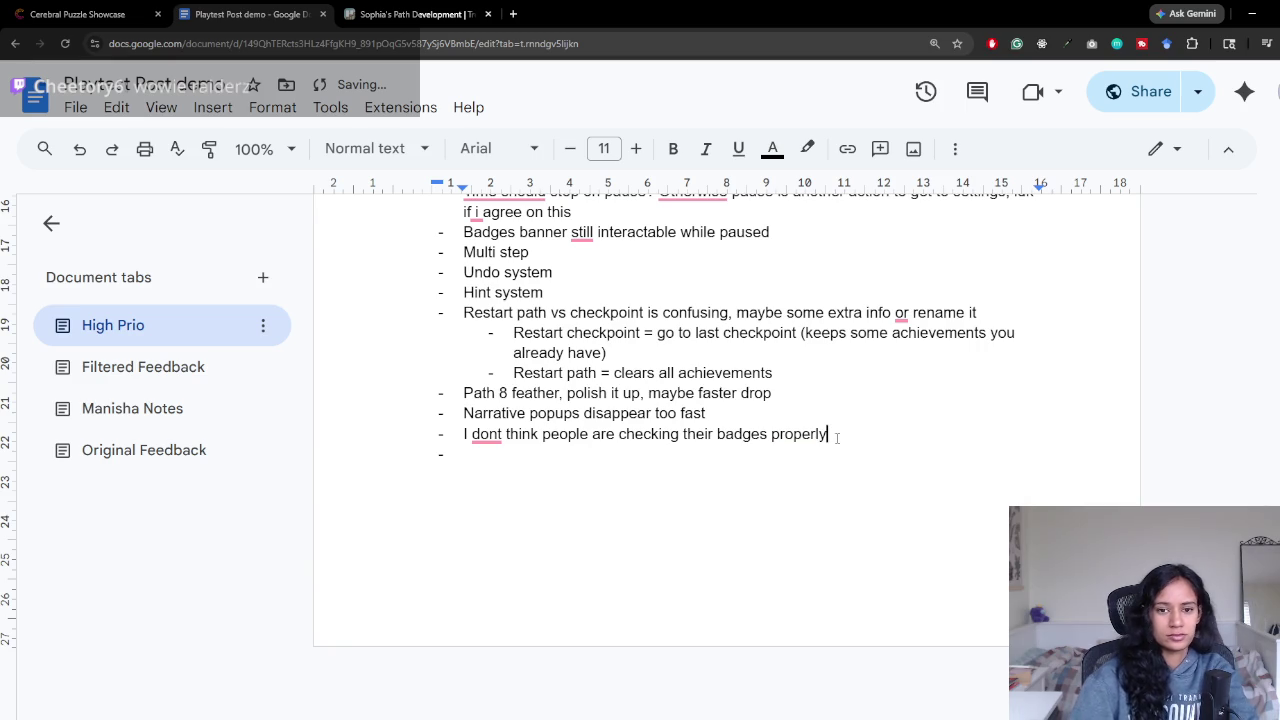
key("Down")
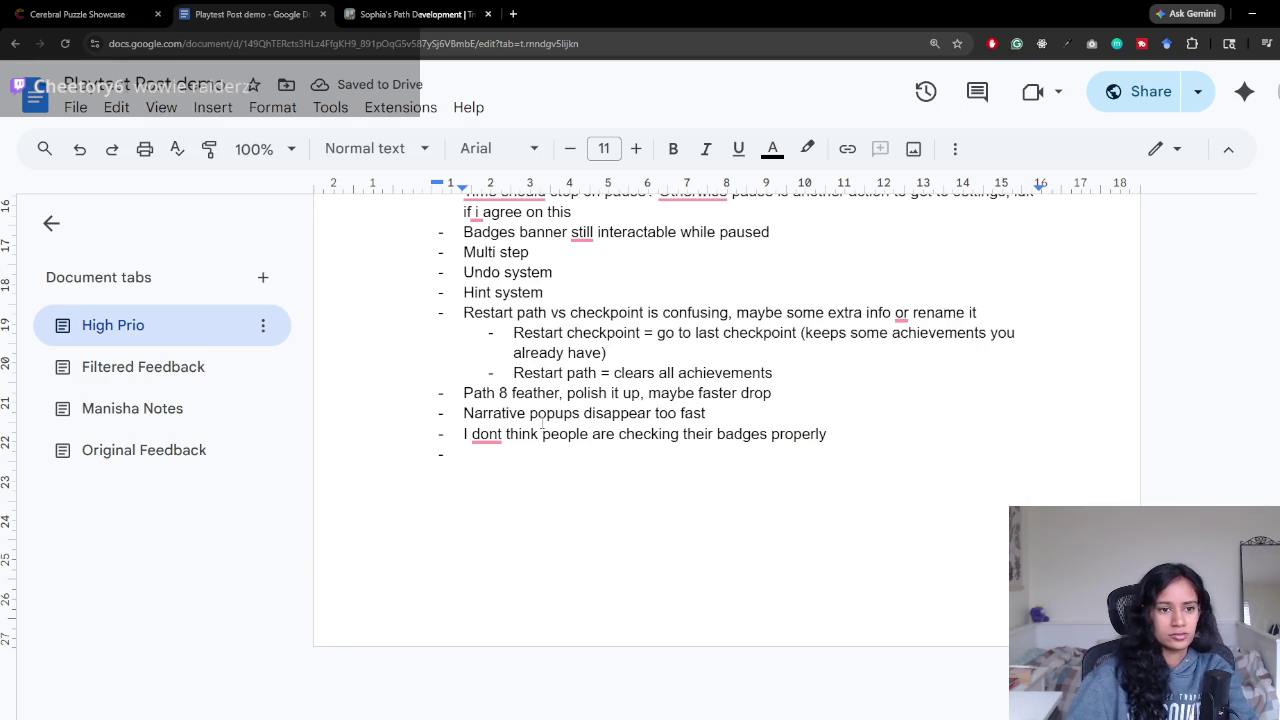
left_click(860, 436)
key("Return")
key("Tab")
type("maybe openbadges if they restart?")
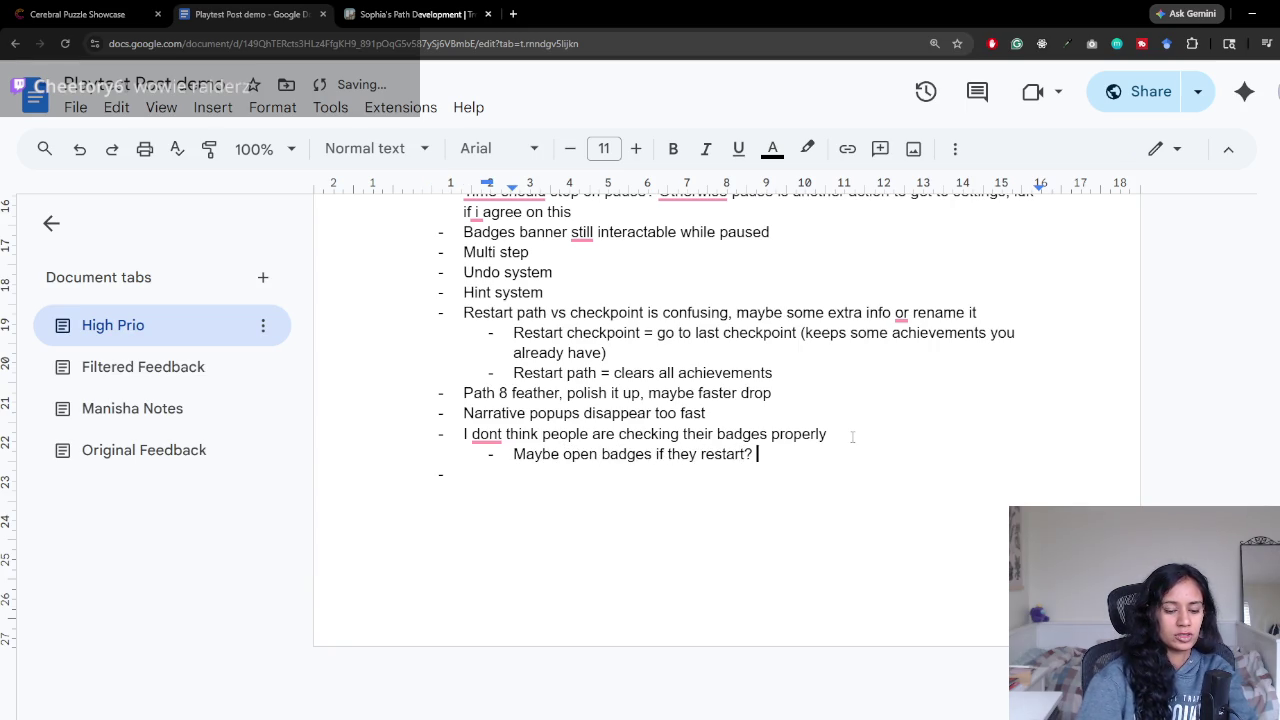
type("Quick peek")
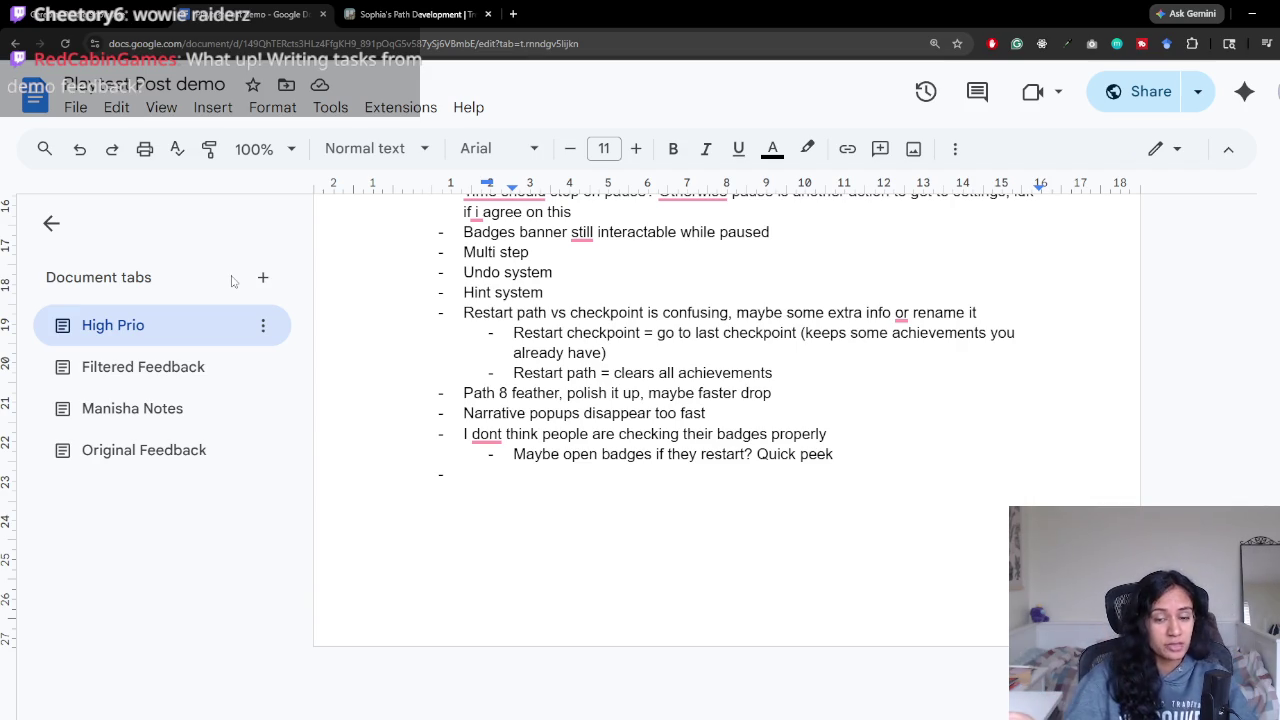
Step: Place the caret on the empty bullet after the 'Quick peek' sub-point
left_click(757, 470)
left_click(822, 453)
left_click(791, 479)
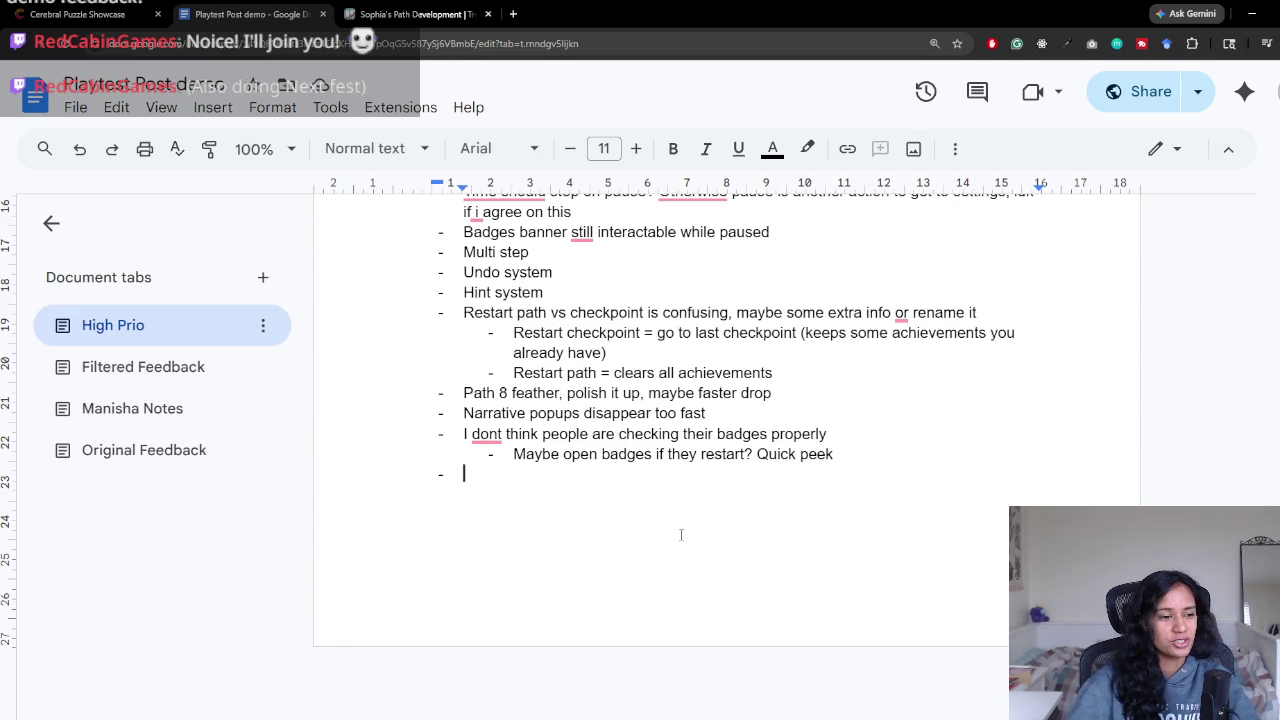
scroll(726, 546, "up", 3)
scroll(726, 546, "down", 3)
scroll(727, 547, "up", 3)
scroll(728, 548, "down", 1)
scroll(728, 548, "up", 1)
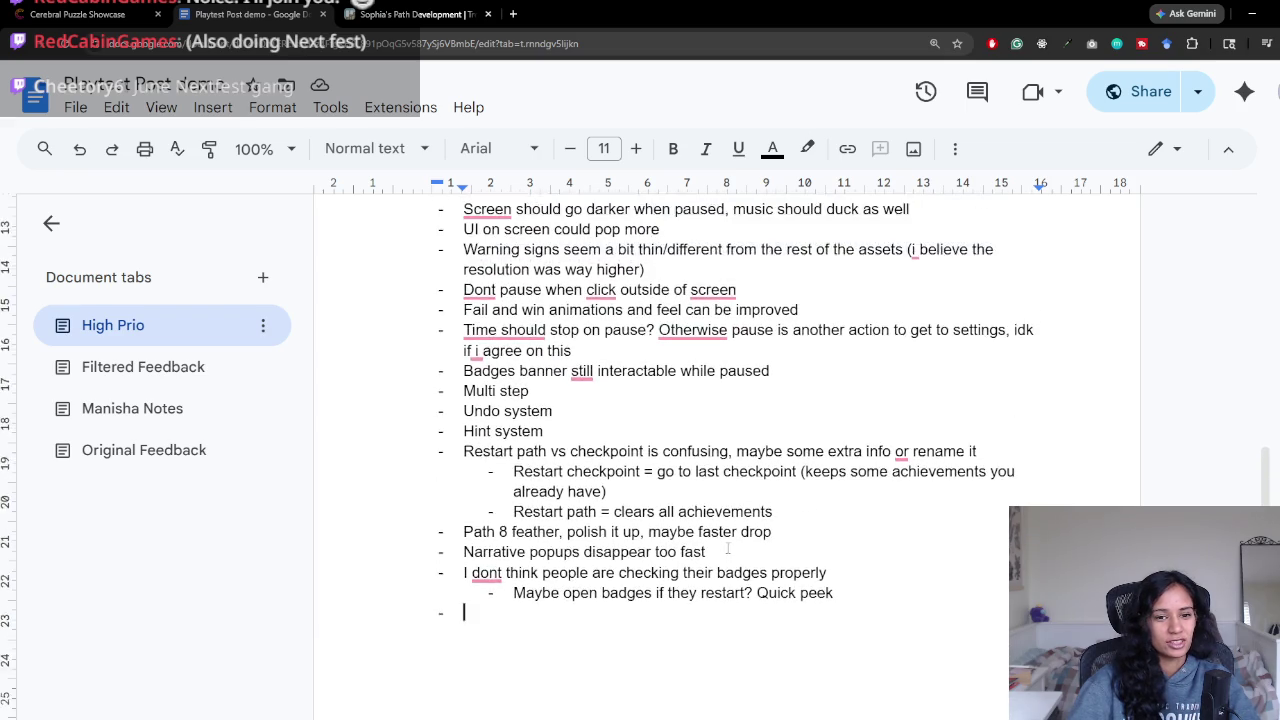
scroll(728, 548, "down", 2)
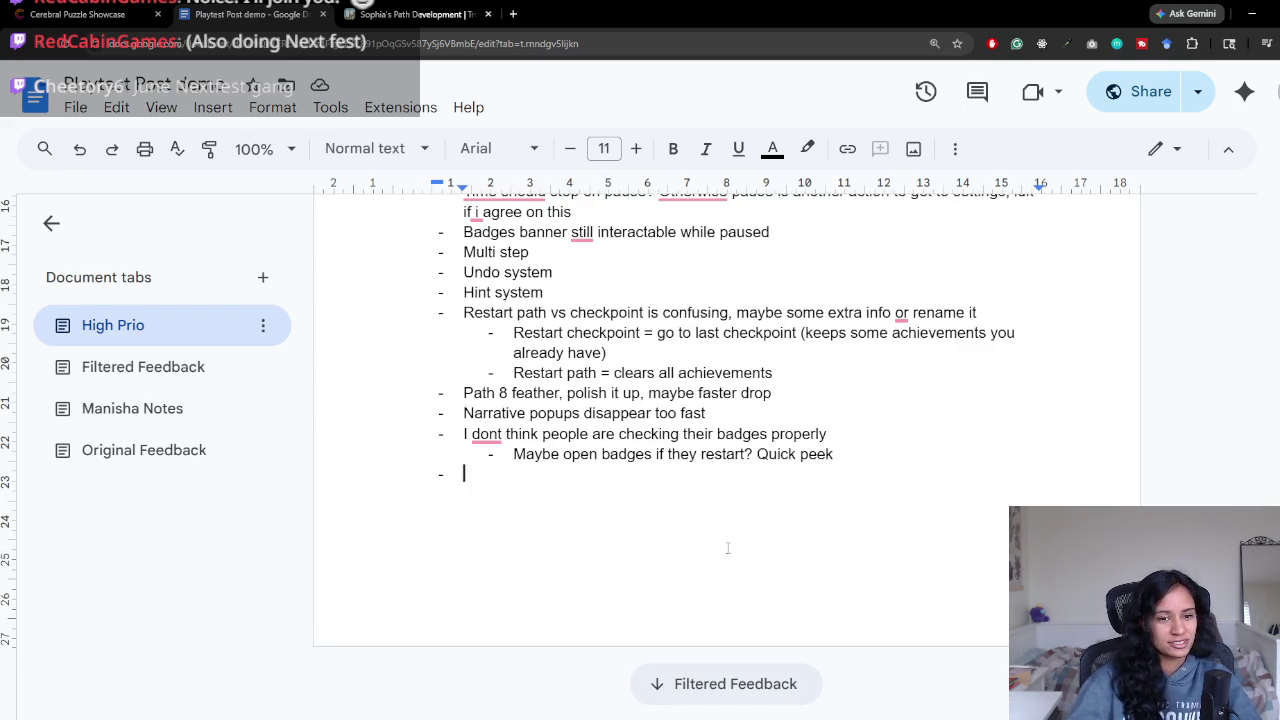
Step: Glance at the Cerebral Puzzle Showcase page, then review the clover segment feedback
left_click(140, 14)
left_click(224, 10)
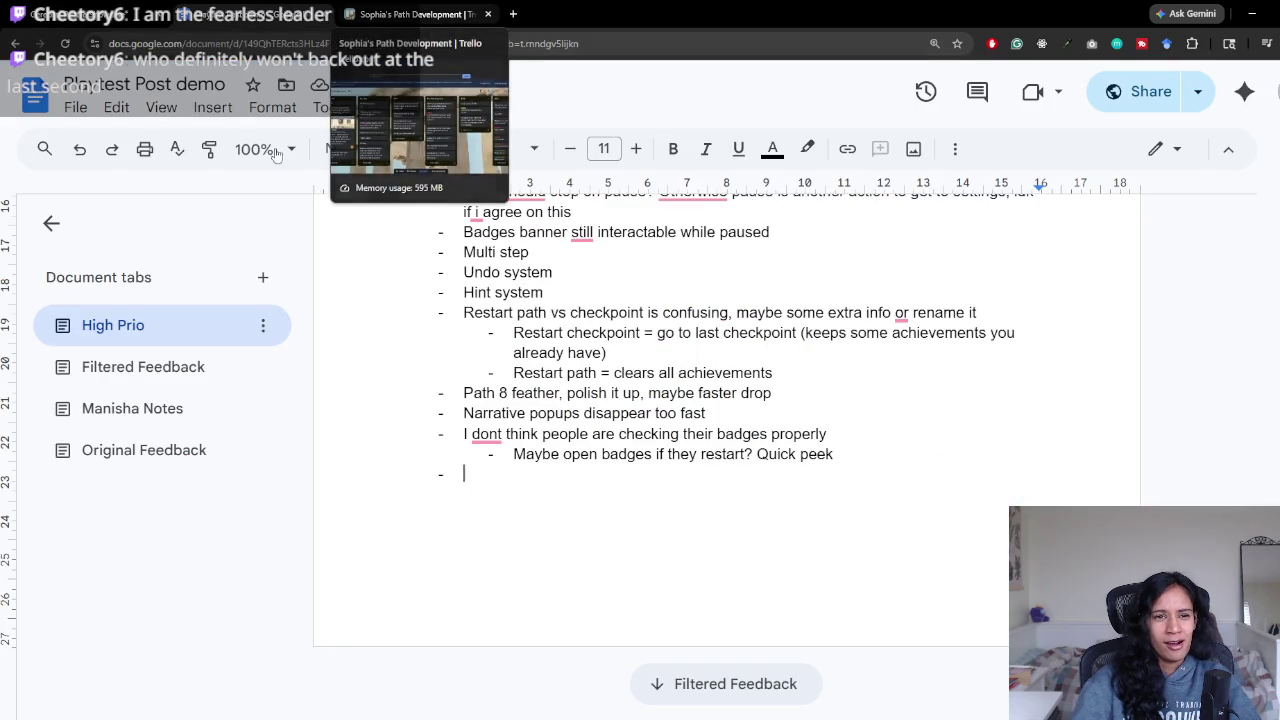
left_click(115, 369)
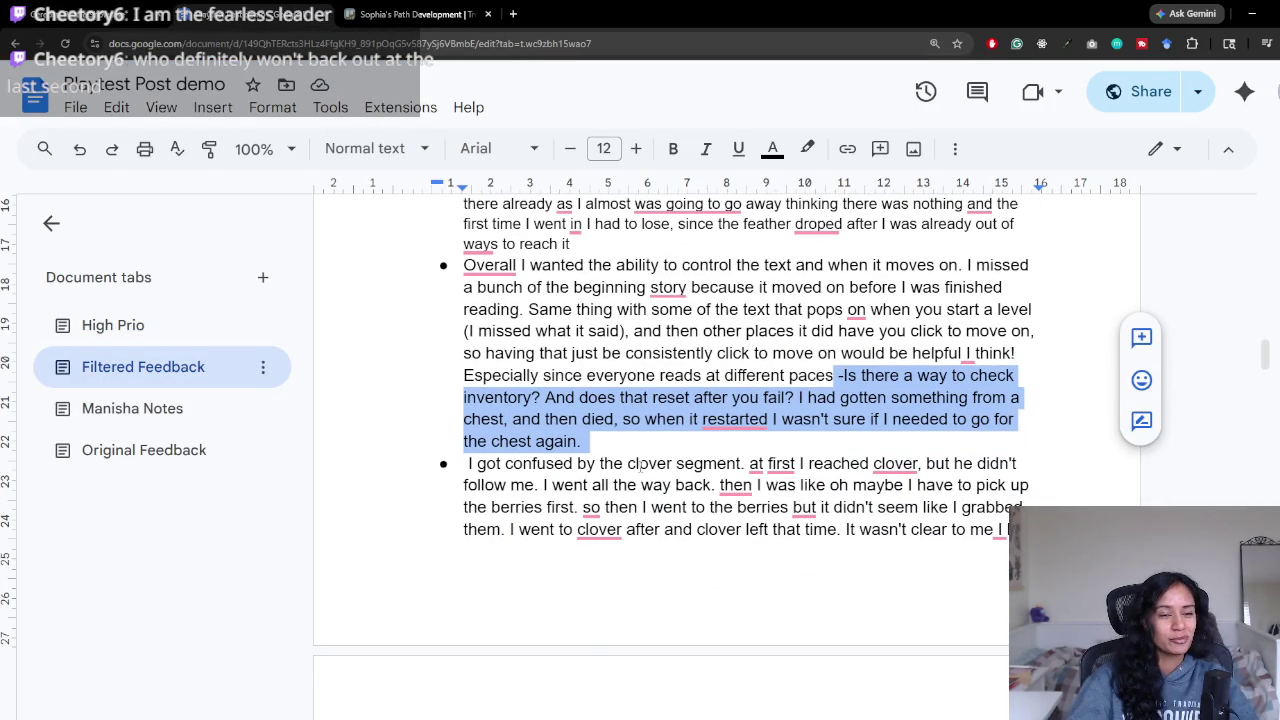
left_click_drag(575, 463, 918, 463)
left_click(526, 485)
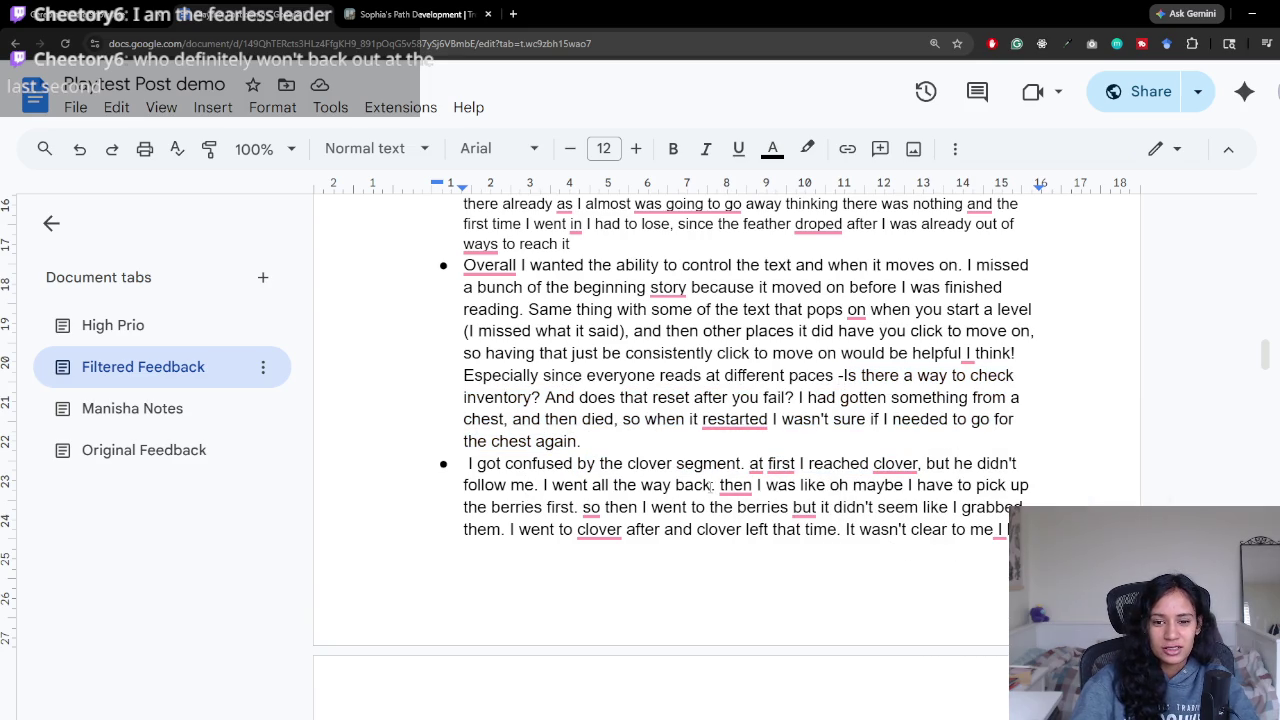
left_click(113, 325)
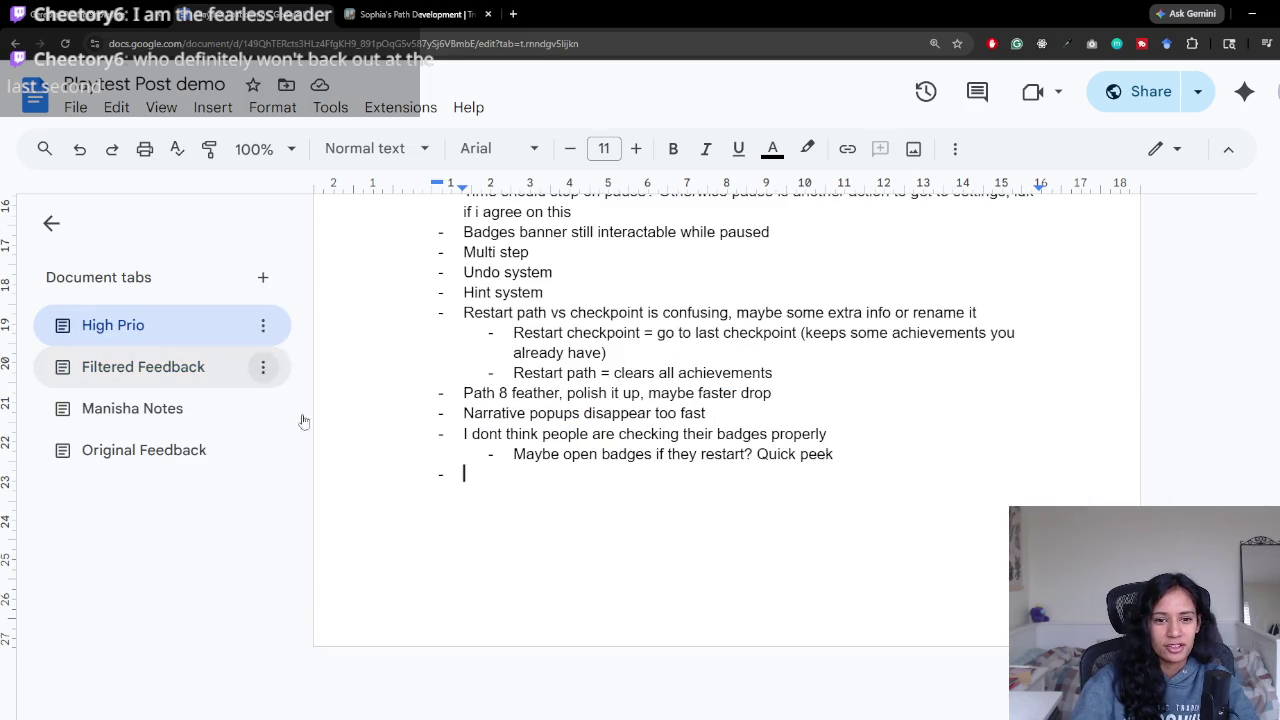
left_click(205, 367)
Step: Scroll Filtered Feedback down to the padding levels and hidden paths comments
scroll(750, 517, "down", 2)
scroll(740, 520, "down", 1)
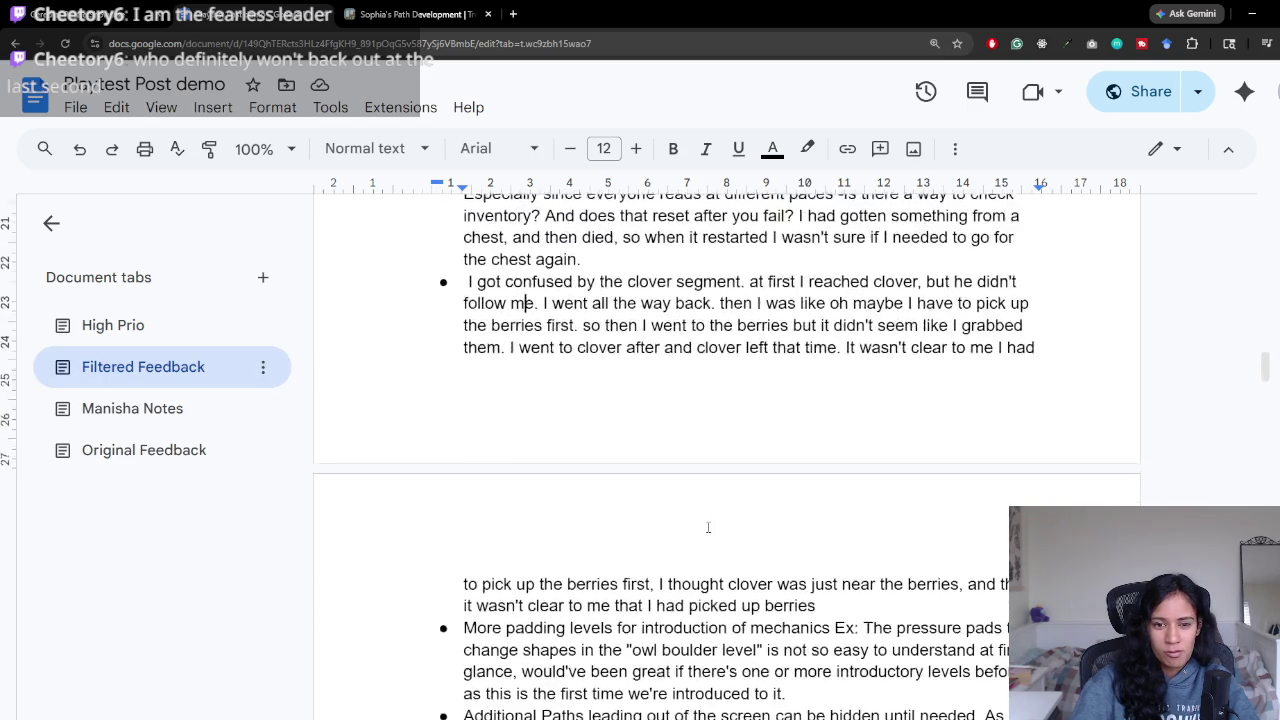
scroll(720, 524, "down", 2)
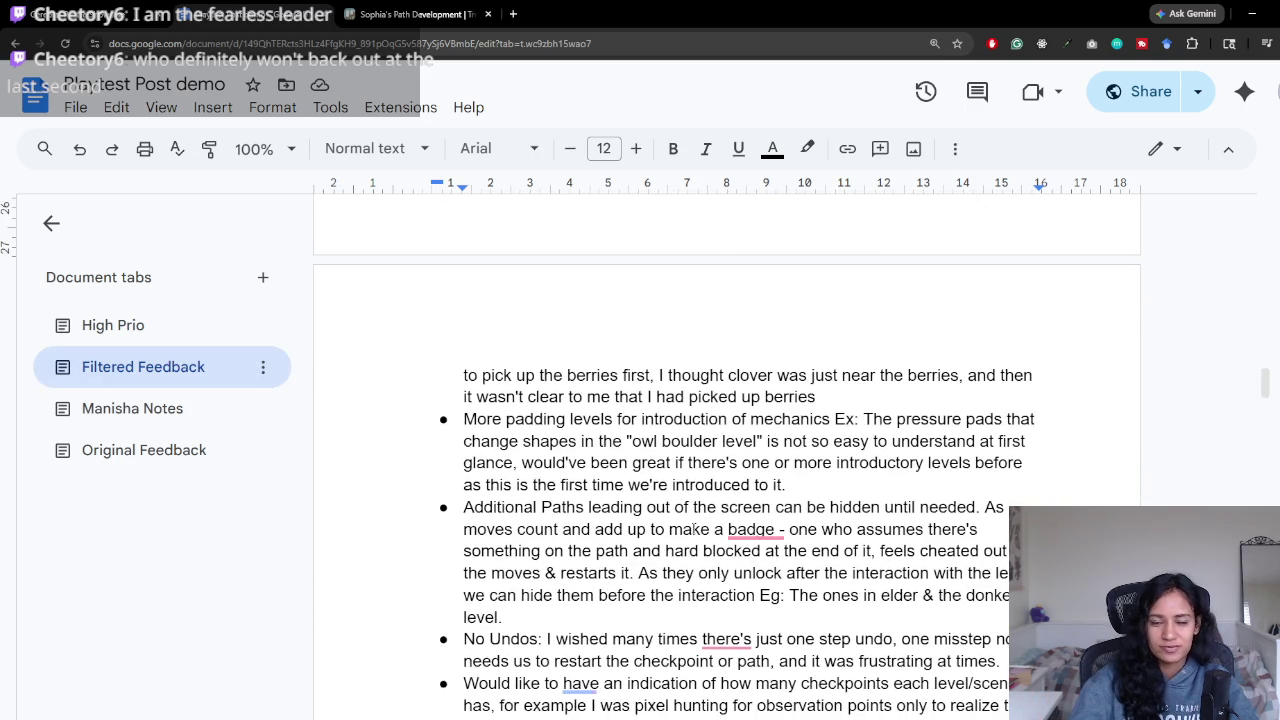
scroll(715, 520, "up", 2)
scroll(576, 516, "down", 1)
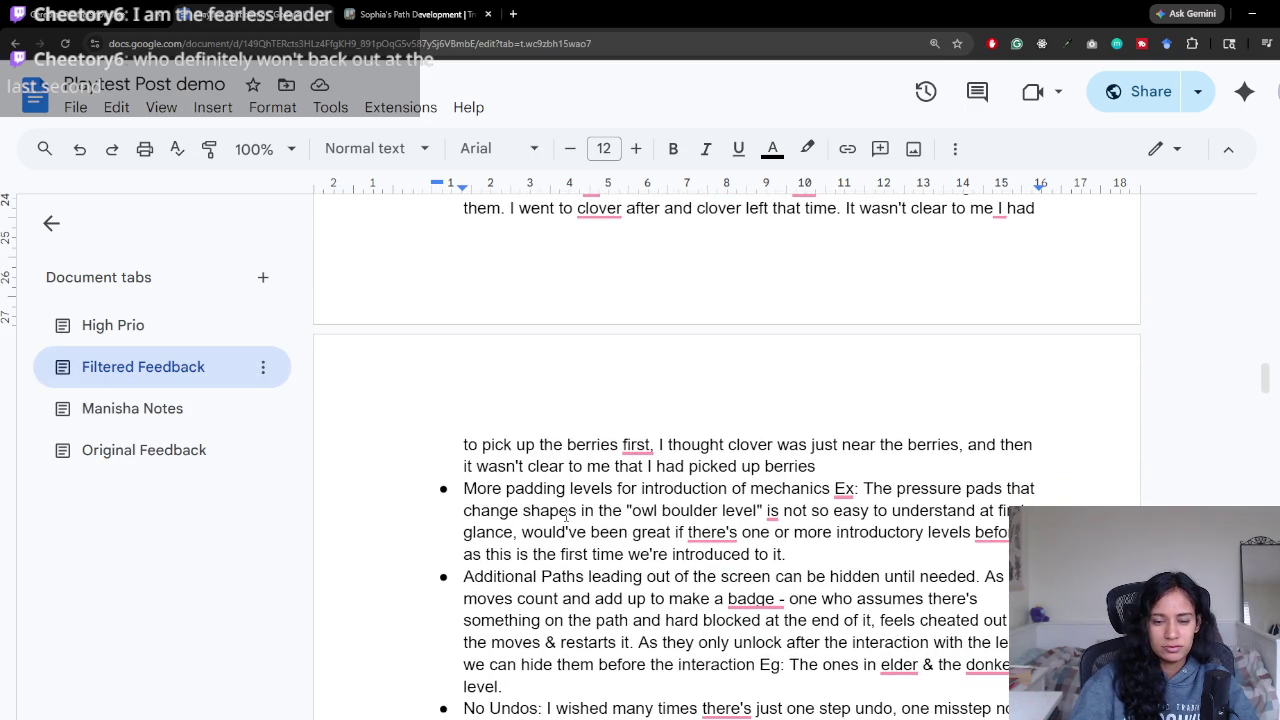
scroll(755, 443, "down", 1)
scroll(493, 371, "down", 1)
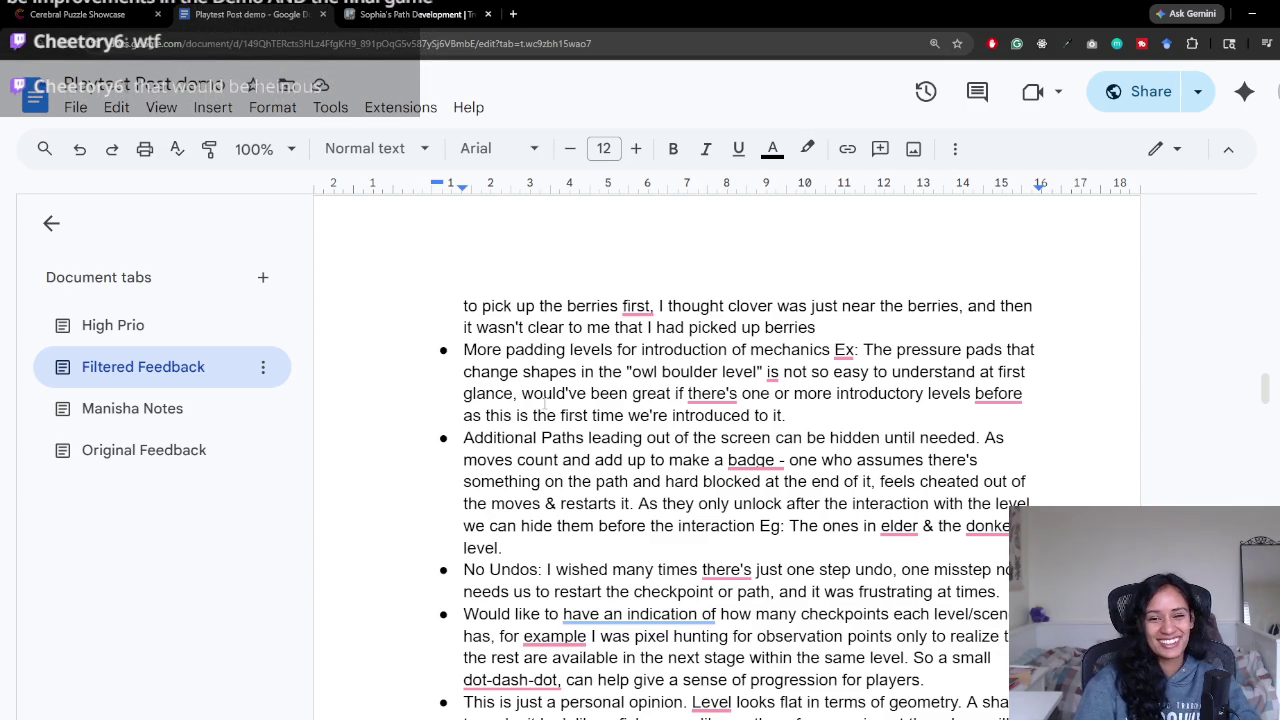
scroll(734, 443, "up", 2)
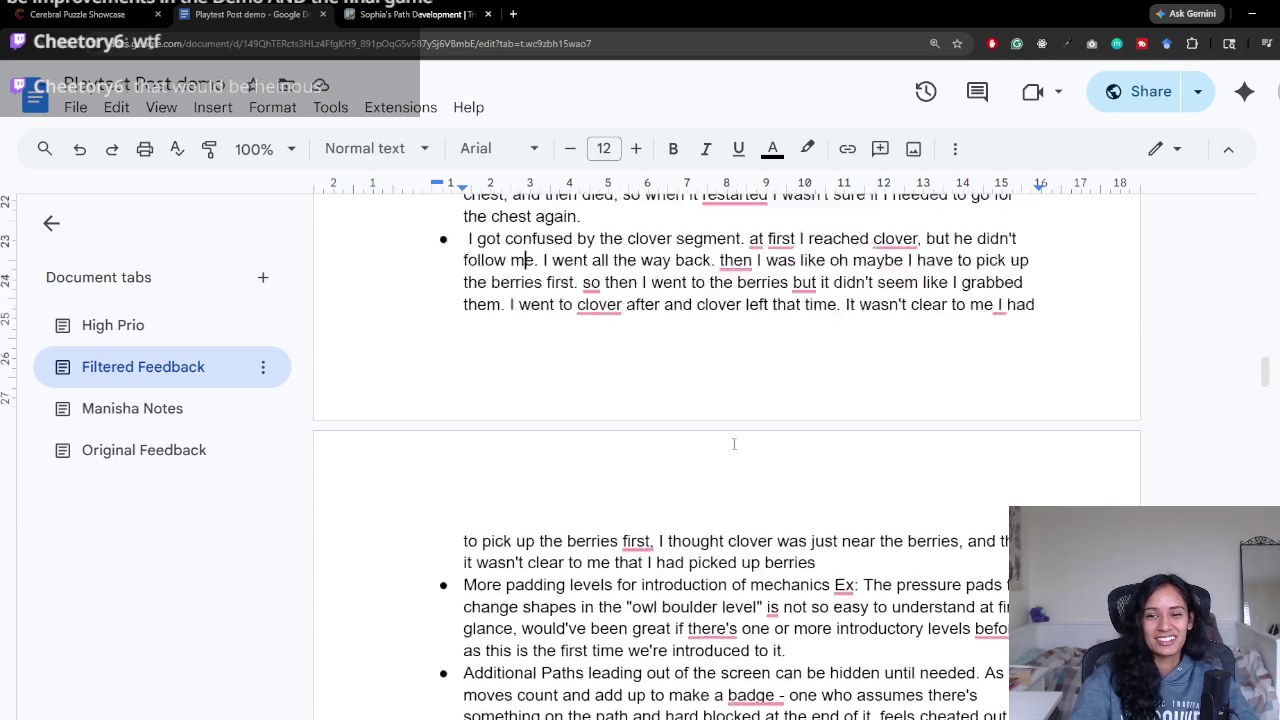
scroll(714, 527, "down", 1)
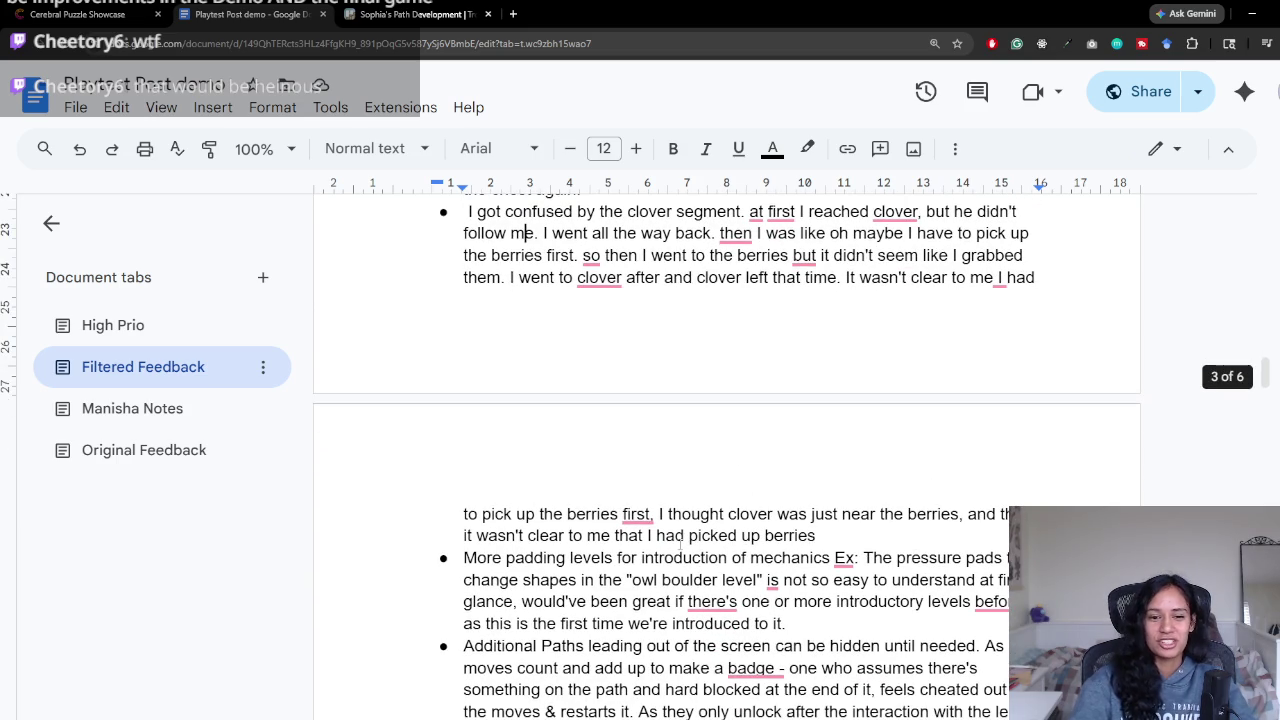
Step: Click into the clover and berries feedback text
left_click(846, 280)
left_click(466, 514)
scroll(525, 421, "down", 2)
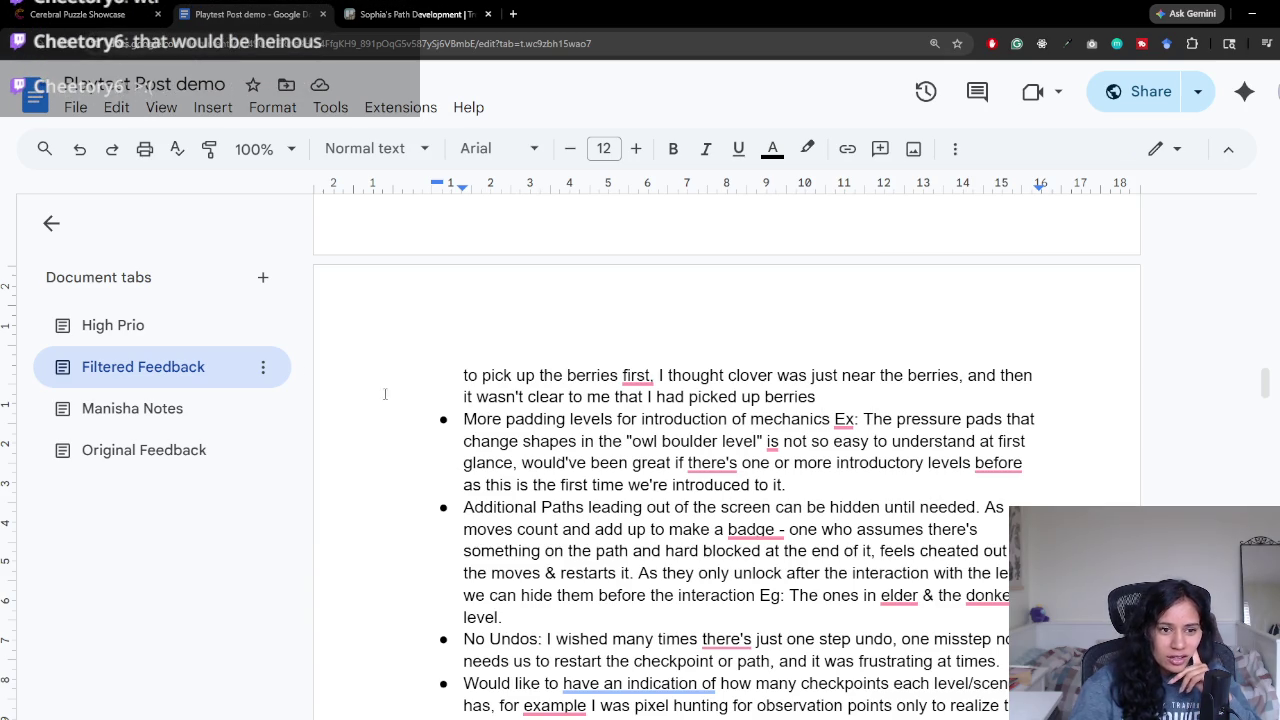
left_click(195, 336)
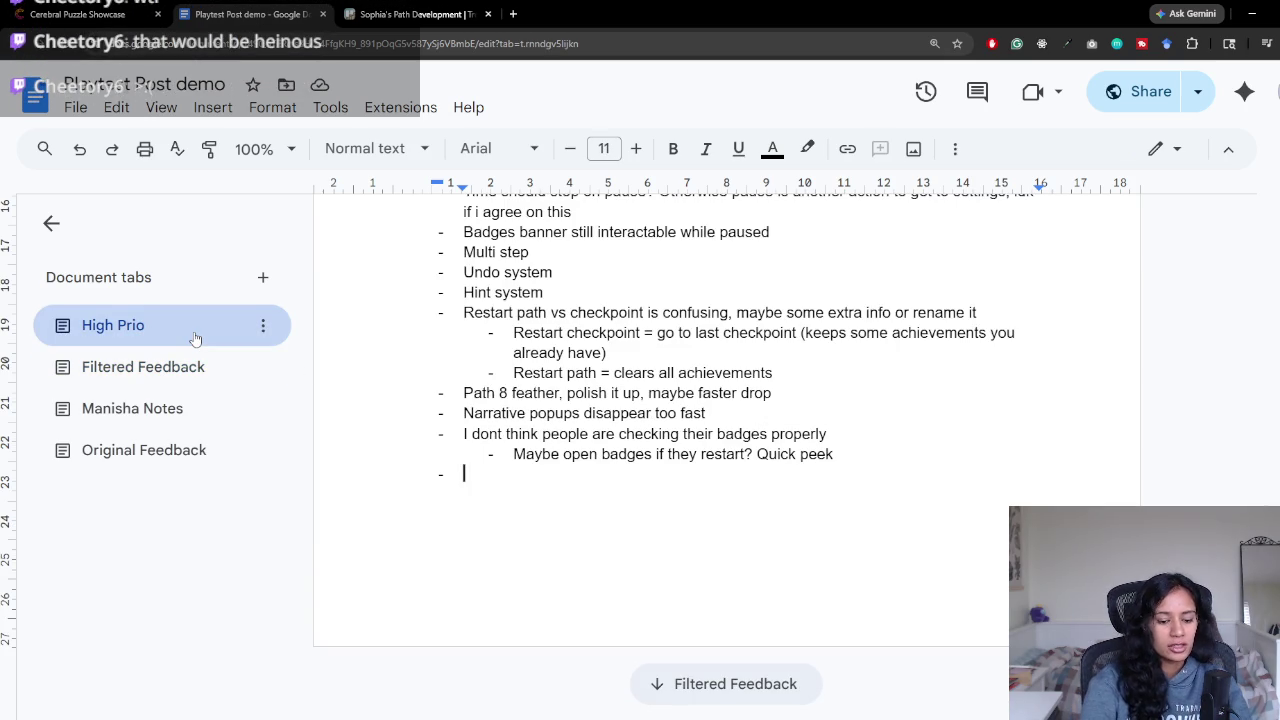
Step: Add the High Prio bullet 'Path 12 new mechanics', discarding a draft sub-bullet
type("Path 12 new ")
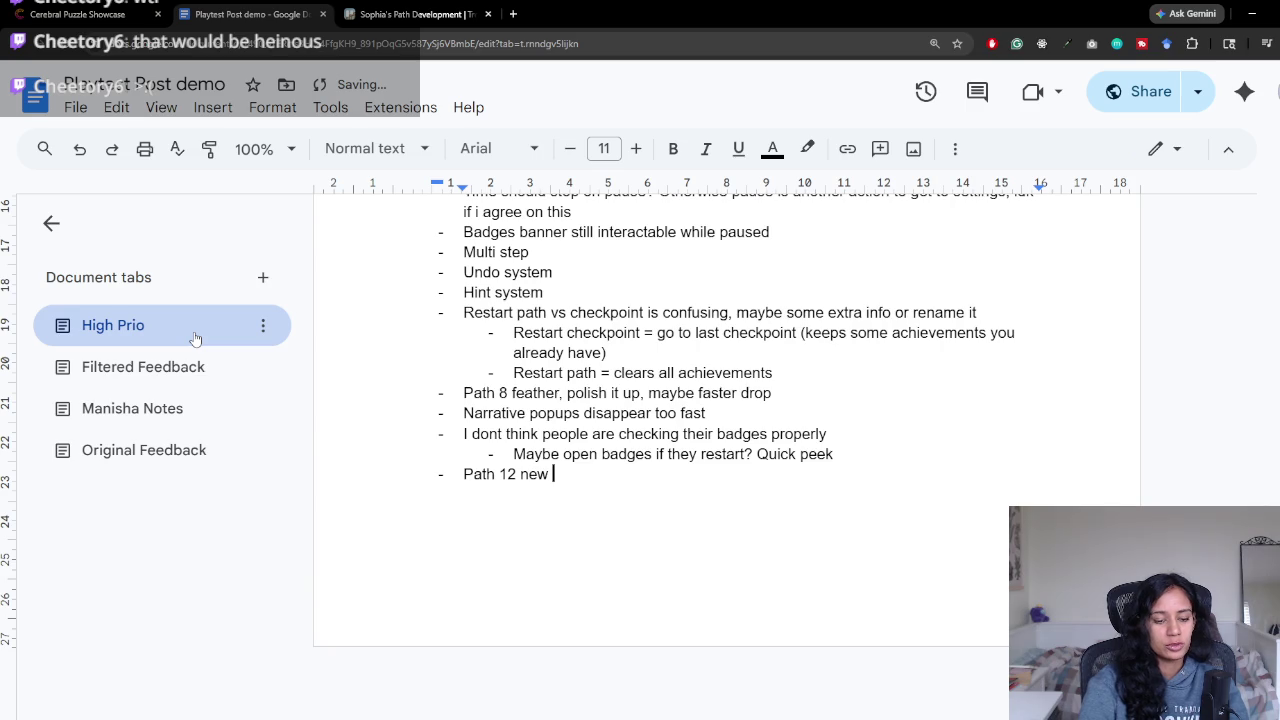
type("mechanics")
key("Return")
key("Tab")
type("Maybe intro it near athen")
key("ctrl+BackSpace")
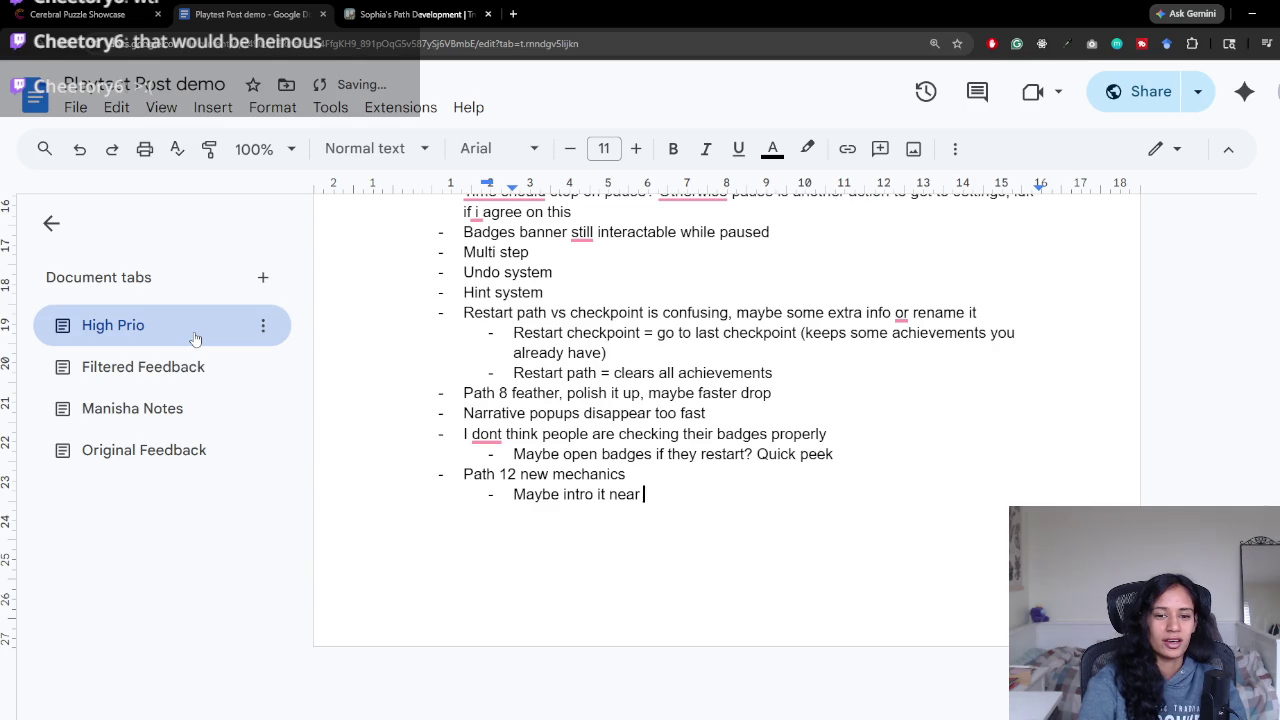
key("ctrl+BackSpace")
key("ctrl+BackSpace")
key("ctrl+BackSpace")
key("ctrl+BackSpace")
key("BackSpace")
key("BackSpace")
key("BackSpace")
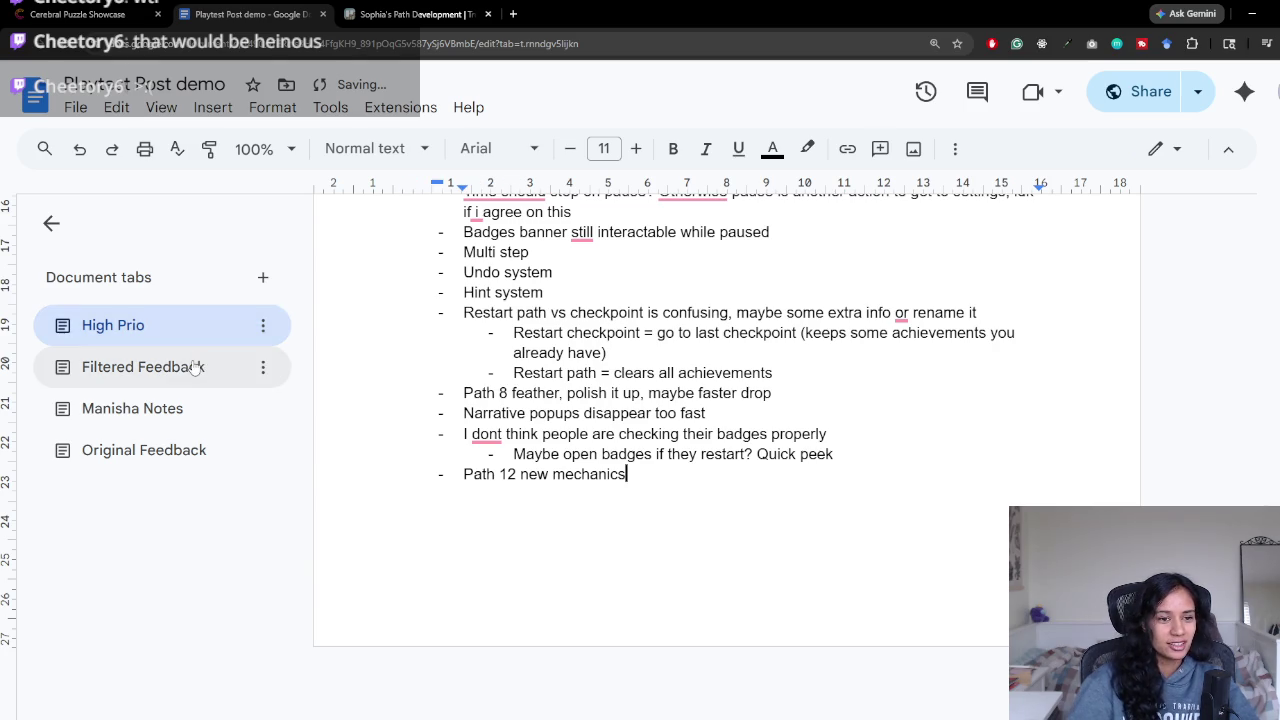
Step: Review the padding levels comment in Filtered Feedback
left_click(143, 367)
scroll(761, 527, "down", 1)
left_click(831, 580)
left_click_drag(830, 580, 837, 580)
scroll(837, 580, "down", 2)
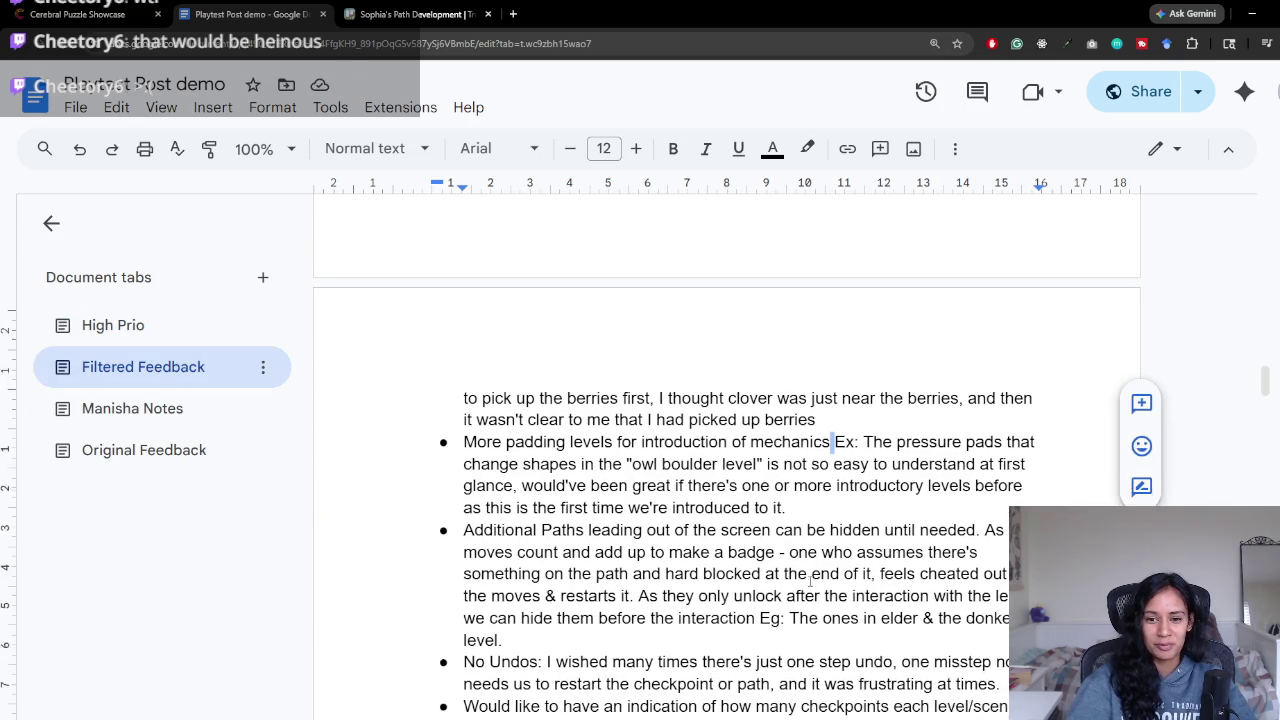
left_click(900, 441)
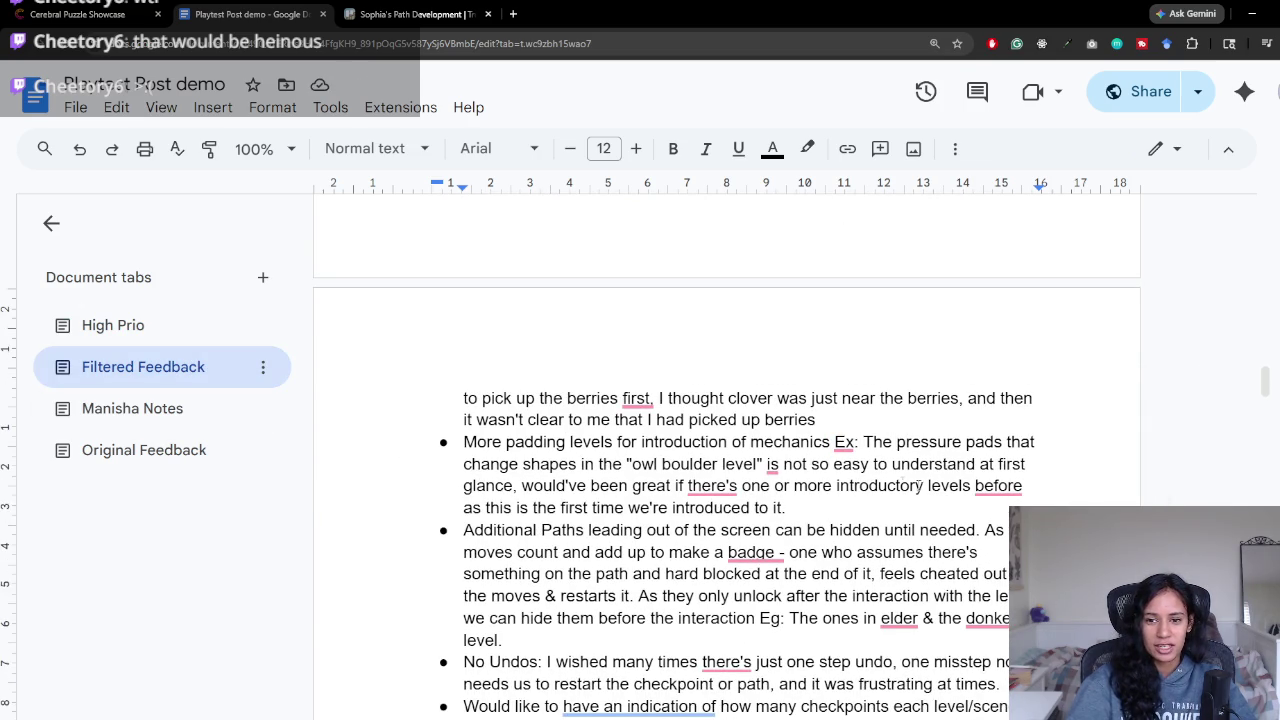
mouse_move(522, 485)
left_mouse_down()
mouse_move(830, 507)
mouse_move(728, 507)
mouse_move(690, 487)
mouse_move(522, 486)
left_mouse_up()
left_click(830, 507)
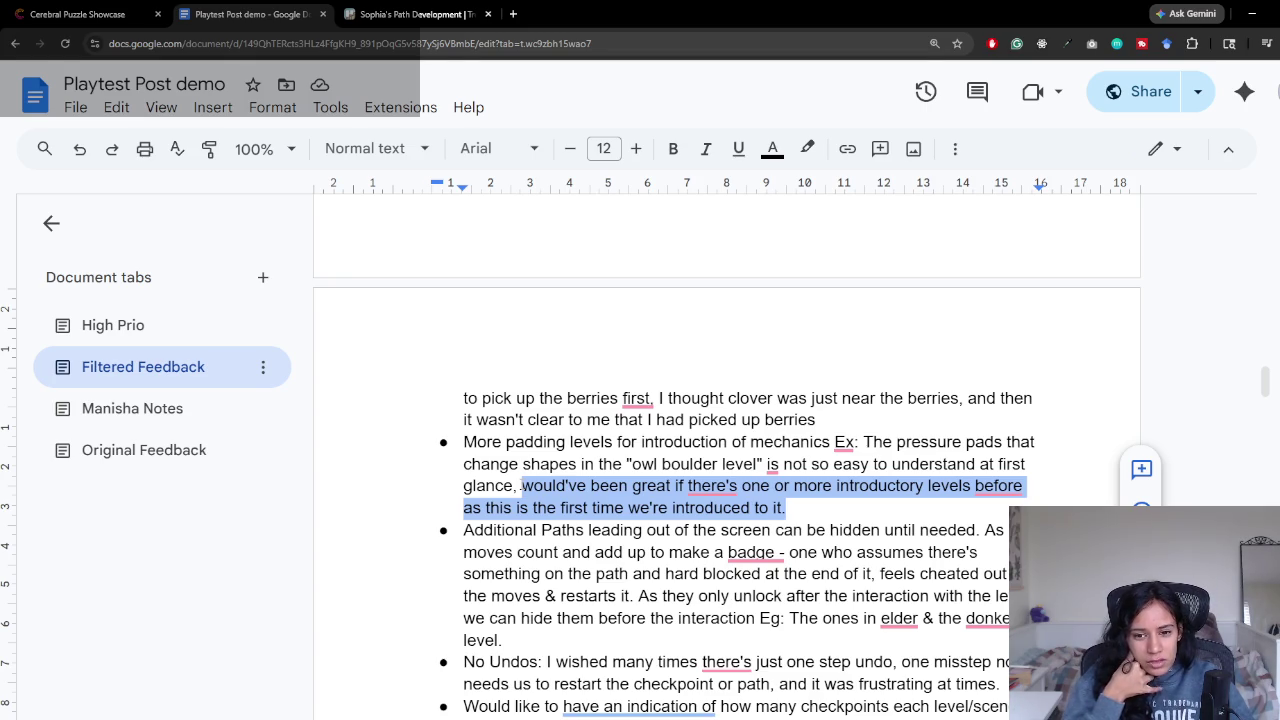
scroll(986, 558, "down", 2)
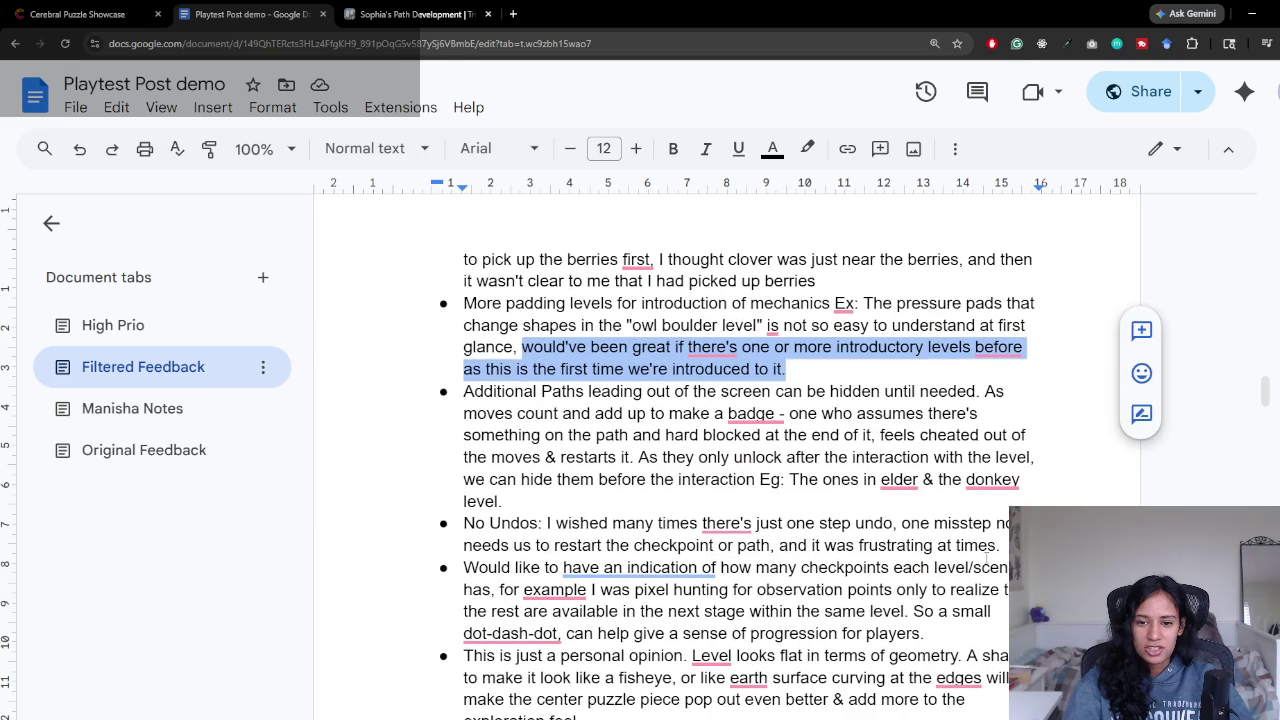
left_click(466, 391)
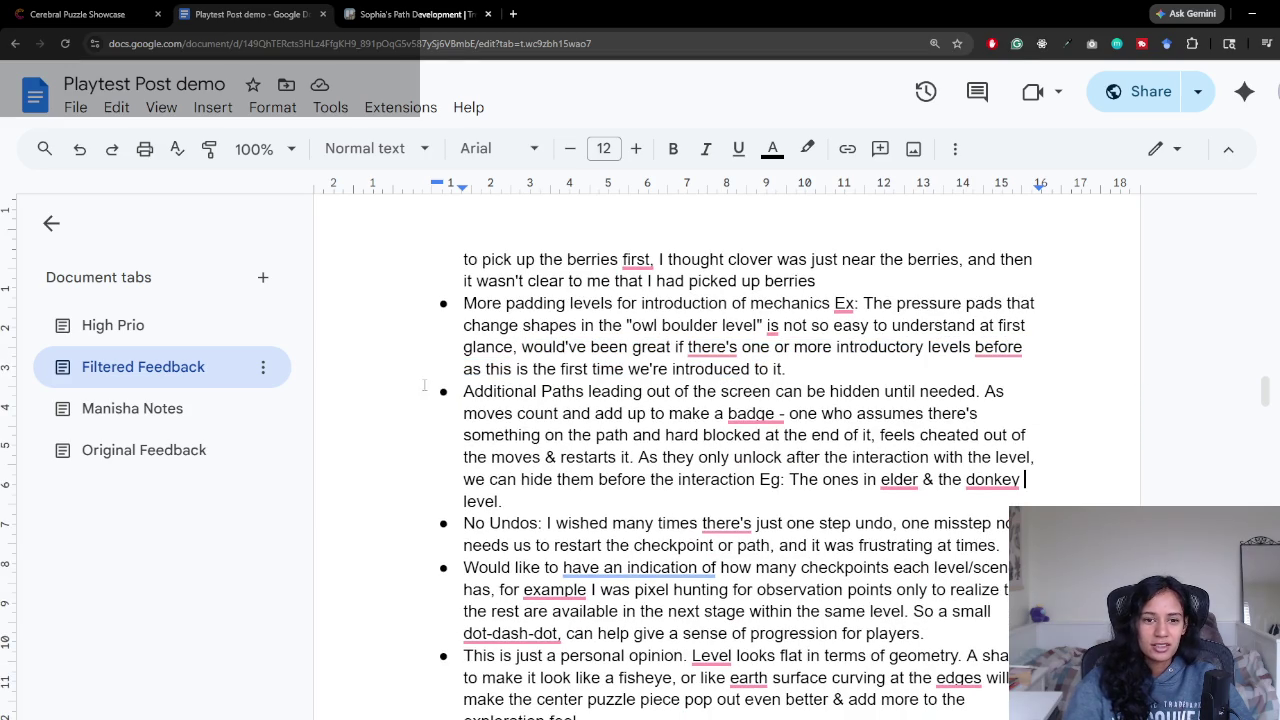
left_click(1025, 480)
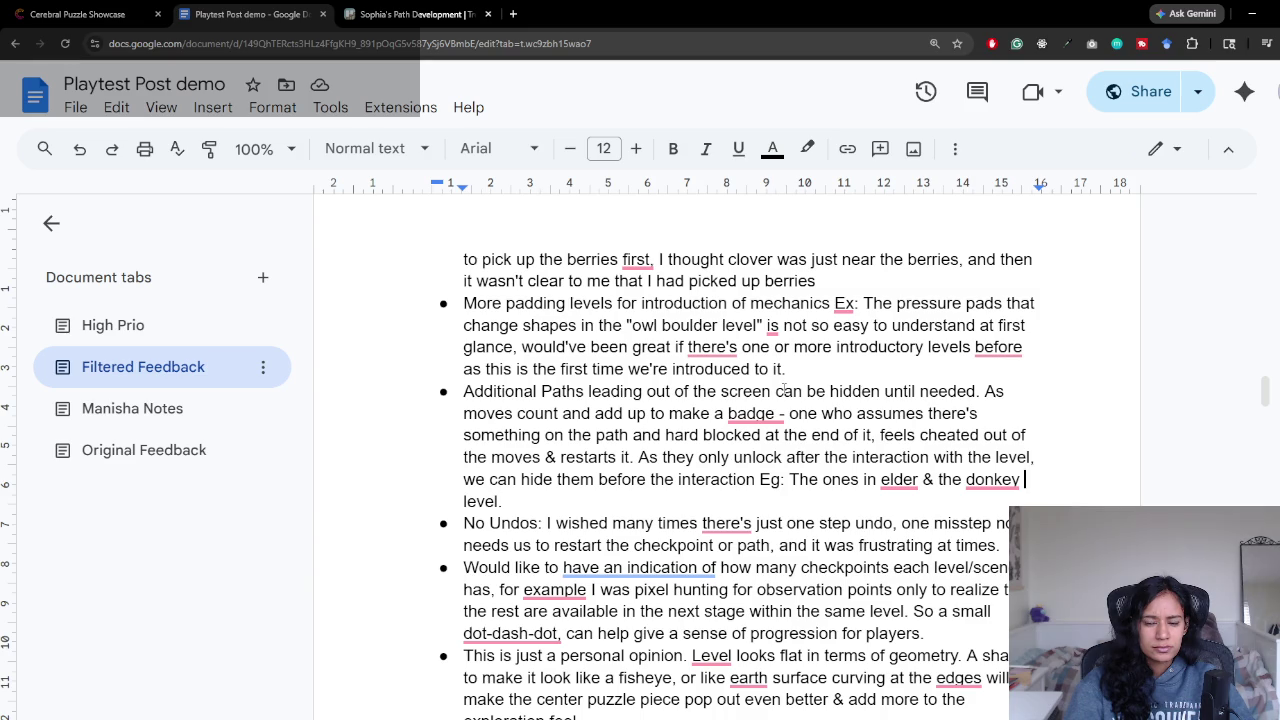
scroll(784, 388, "down", 1)
scroll(784, 388, "down", 2)
left_click(463, 384)
key("ctrl+shift+Right")
left_click(646, 386, "shift")
left_click_drag(462, 429, 750, 430)
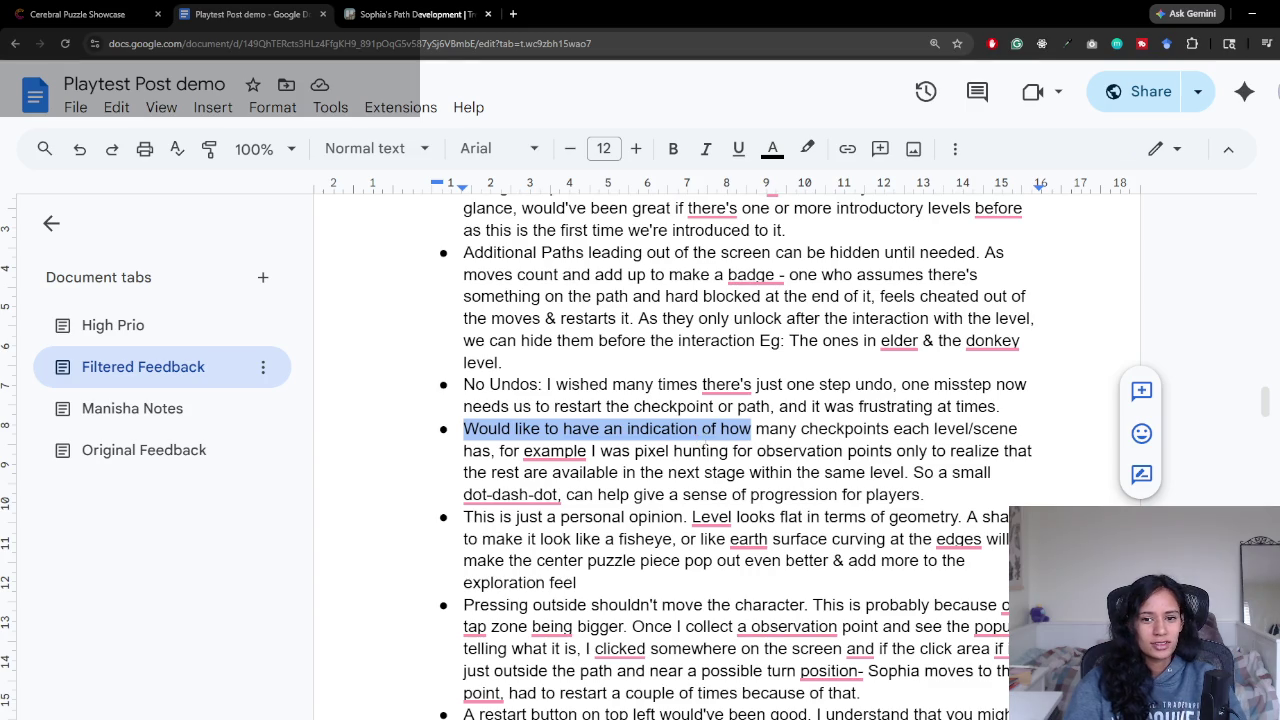
left_click(841, 366)
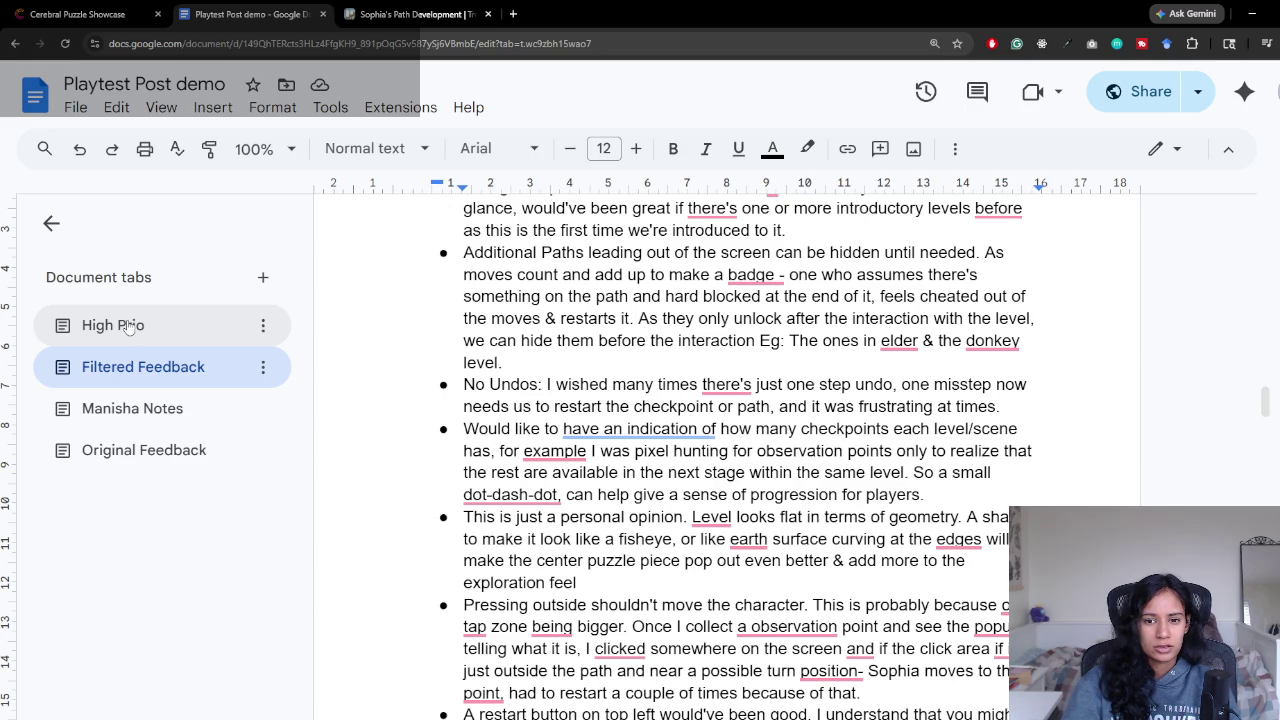
Step: Add the bullet 'How many areas/checkpoints are in a path (maybe show a count somewhere?)'
left_click(124, 325)
key("Return")
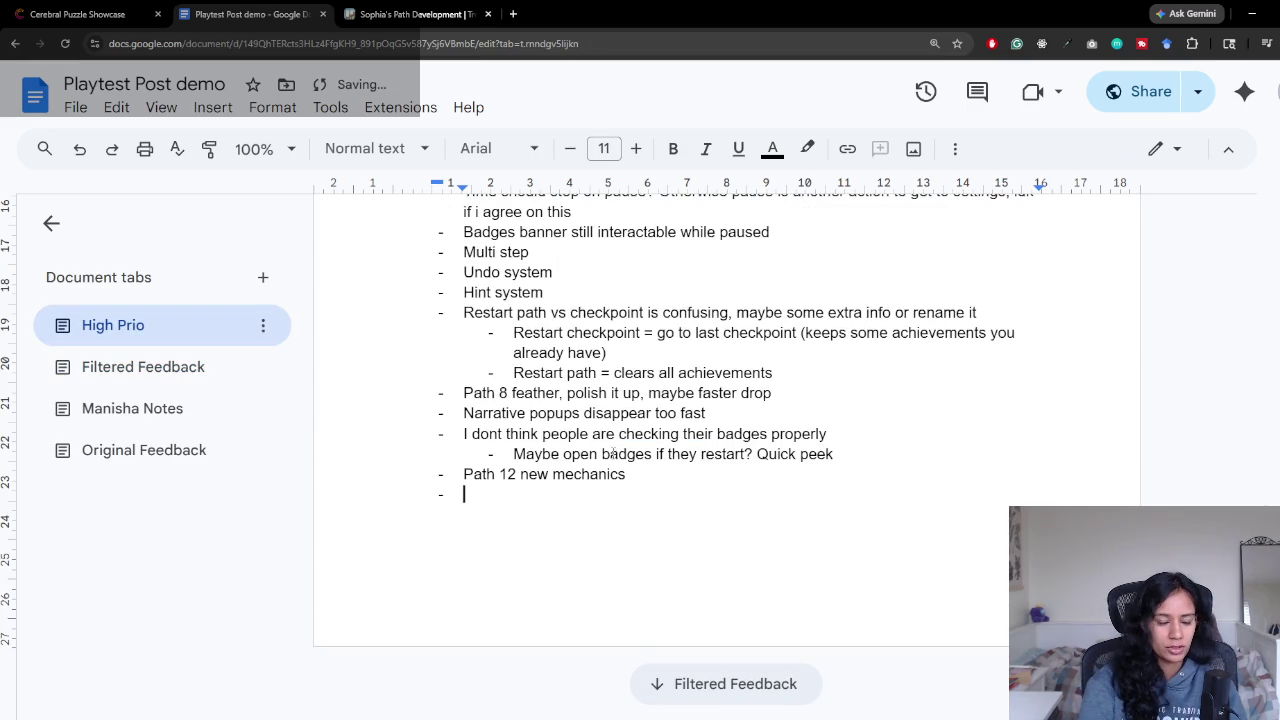
type("How many ")
type("eas/checkpoints are in")
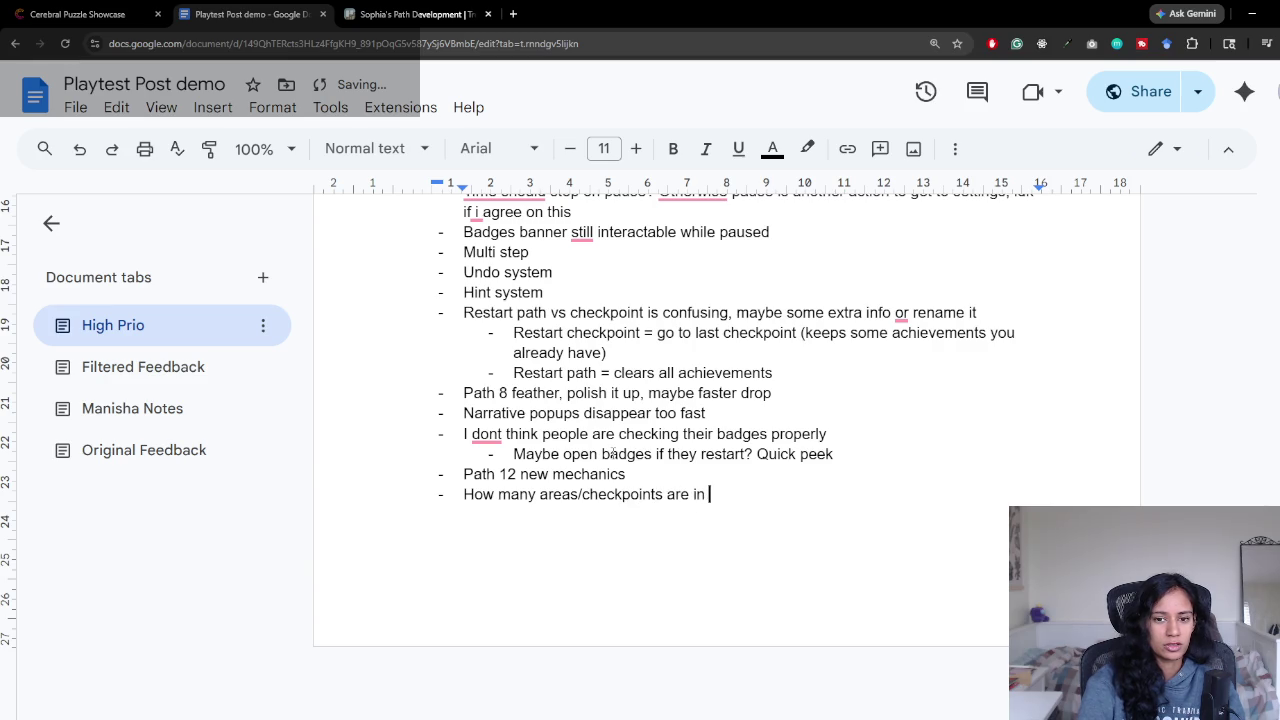
type("ath(")
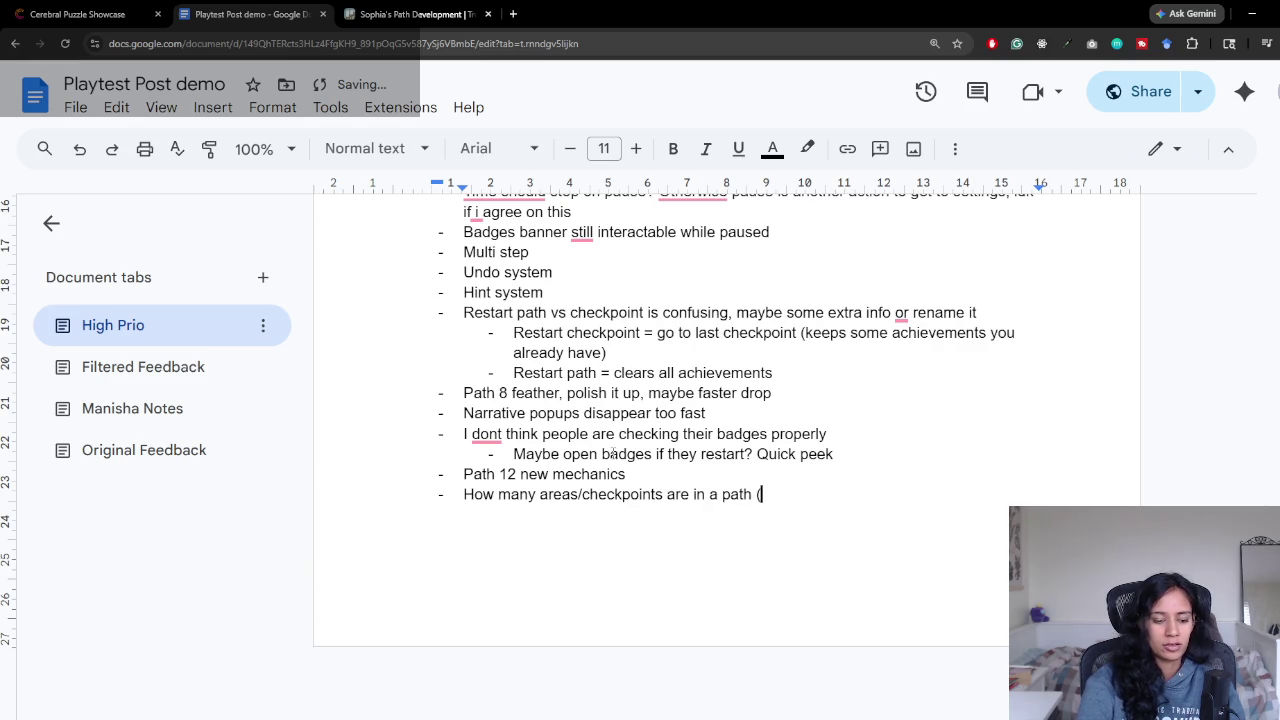
type("yeb")
key("BackSpace")
key("BackSpace")
type("be sh")
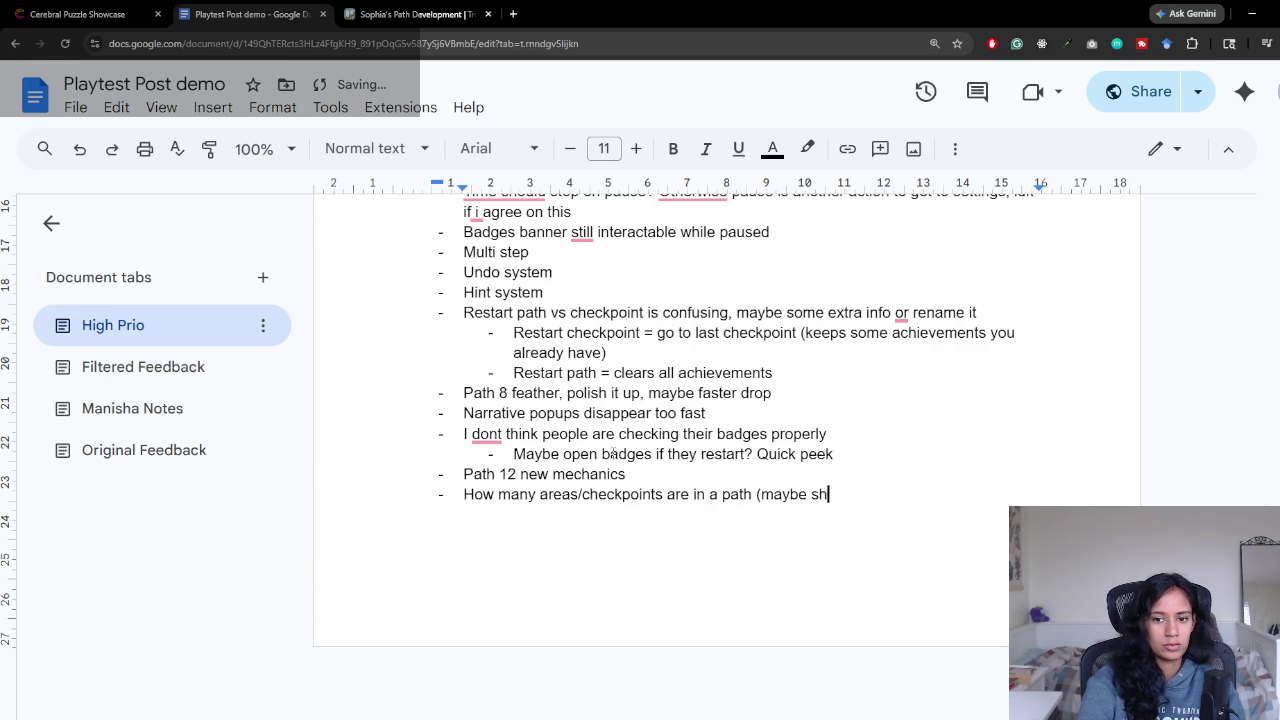
type("ow a cou")
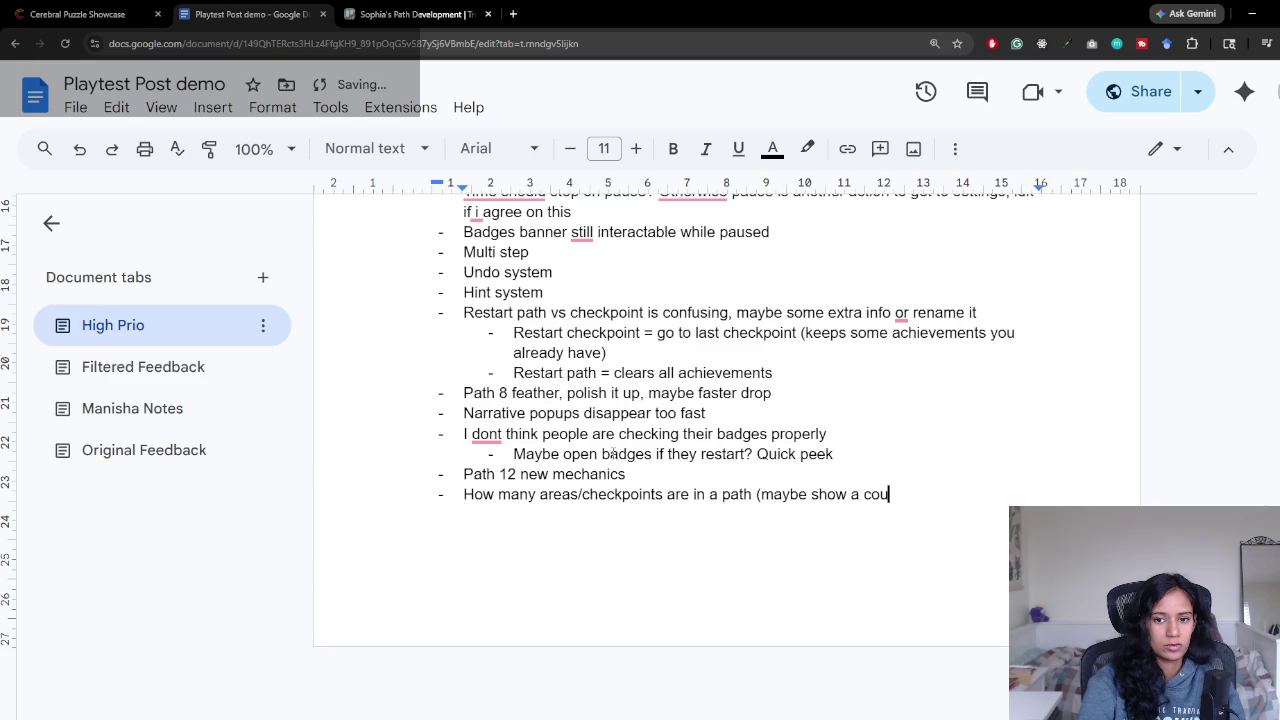
type("nt somewhere")
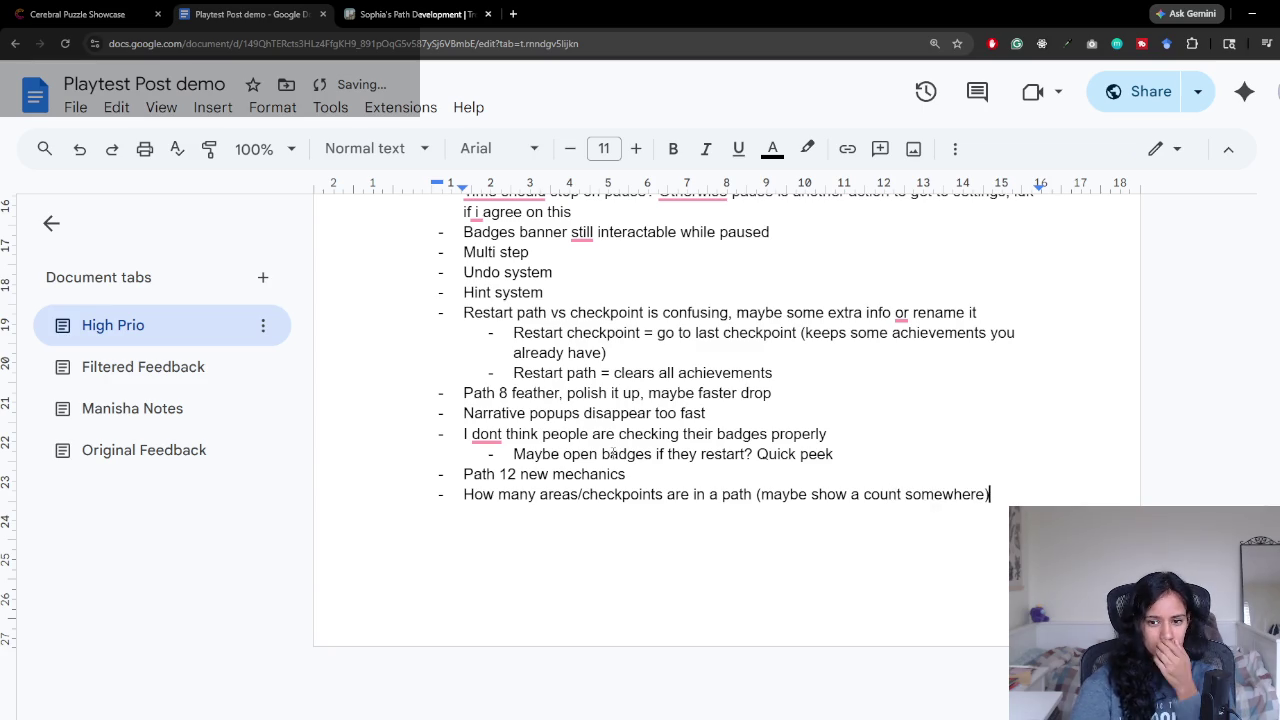
key("BackSpace")
type("?)")
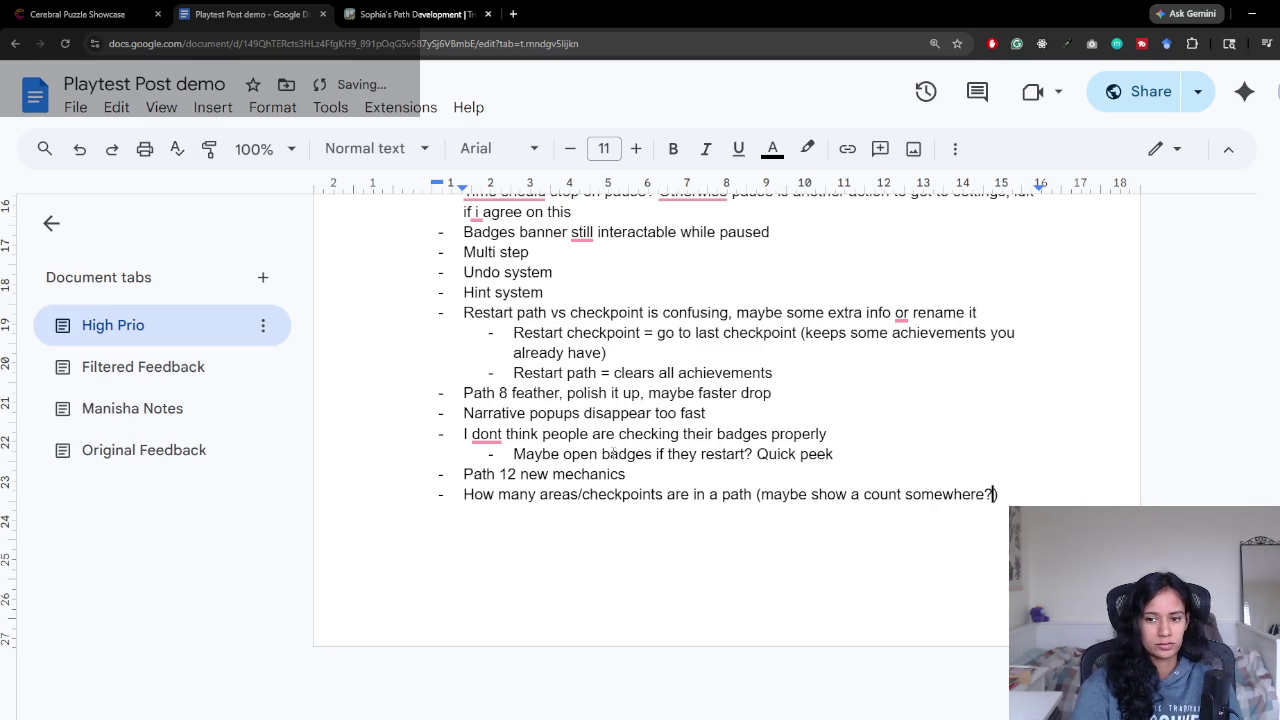
key("Return")
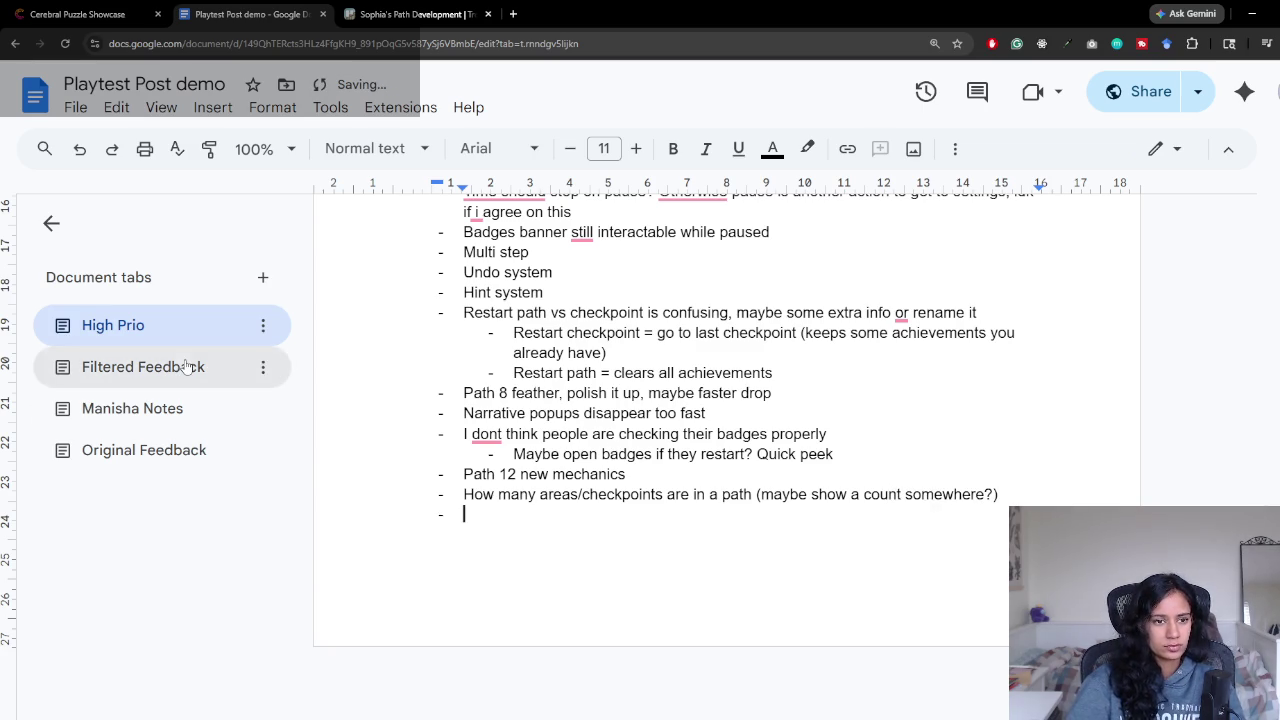
left_click(197, 366)
scroll(662, 493, "down", 2)
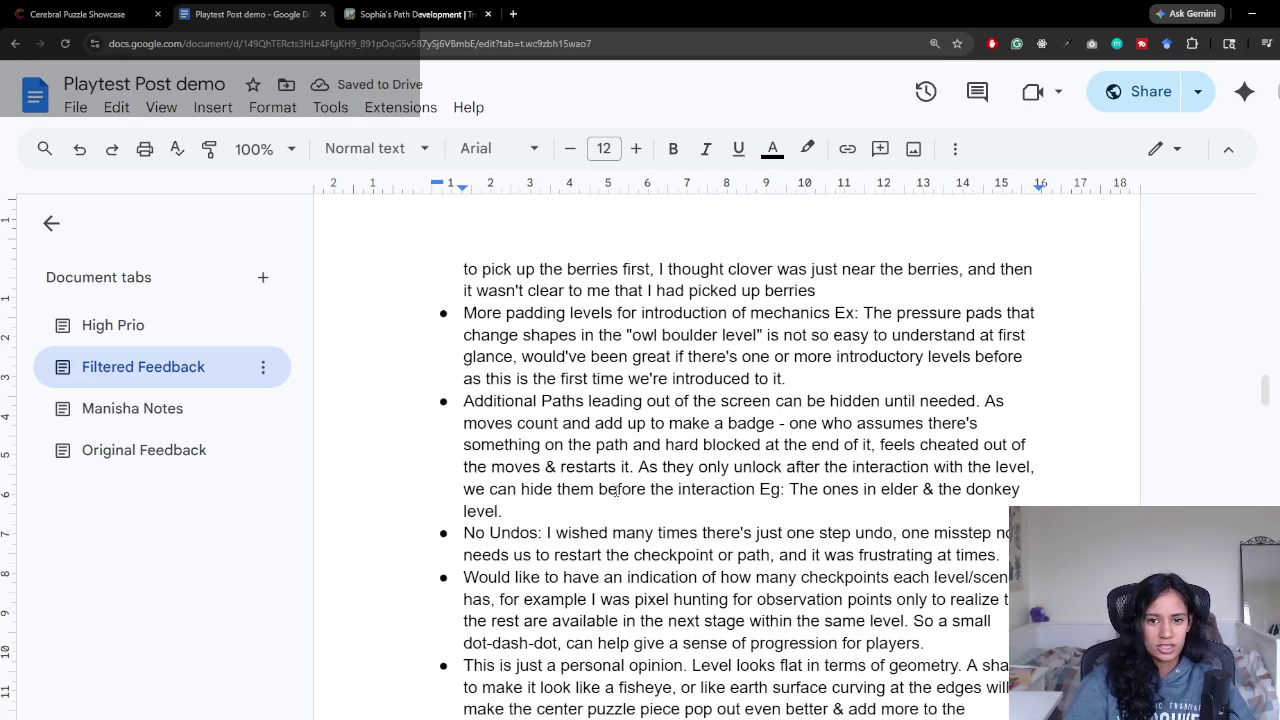
Step: Scroll Filtered Feedback and highlight the dot-dash-dot checkpoint suggestion
scroll(617, 492, "down", 1)
scroll(617, 492, "down", 1)
scroll(617, 492, "down", 2)
scroll(617, 492, "down", 1)
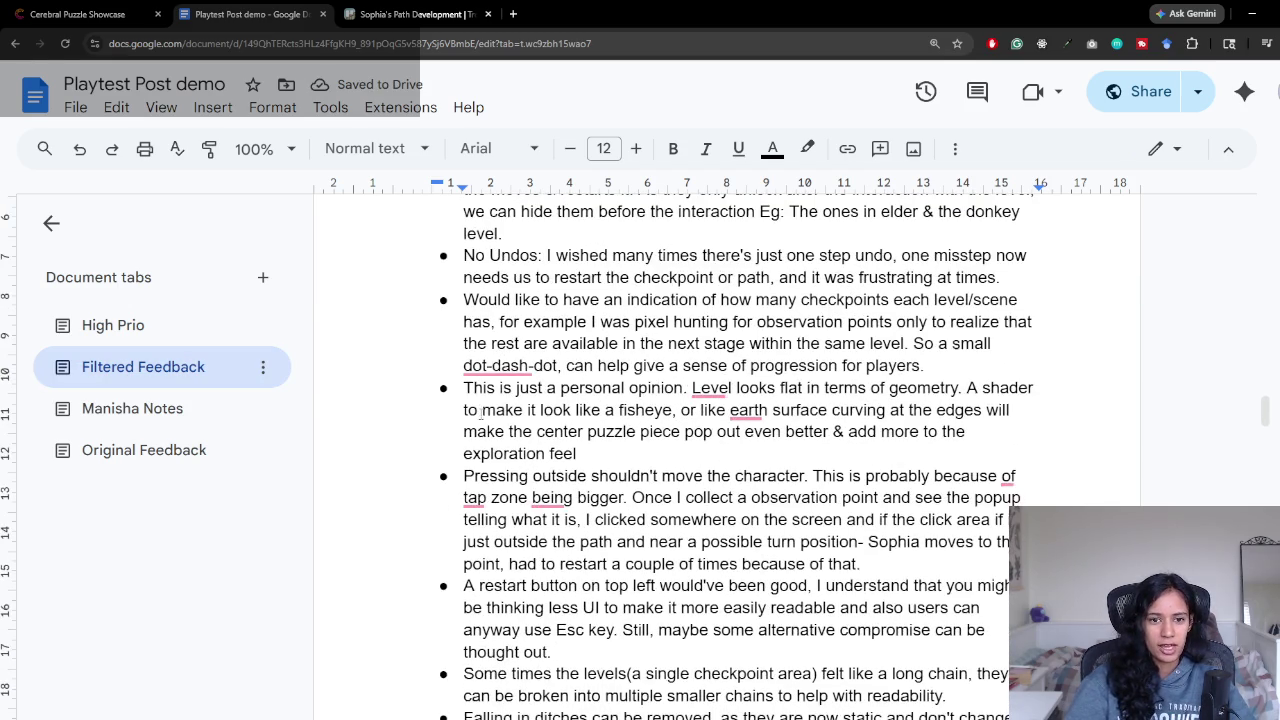
mouse_move(463, 299)
left_mouse_down()
mouse_move(628, 300)
mouse_move(1001, 364)
left_mouse_up()
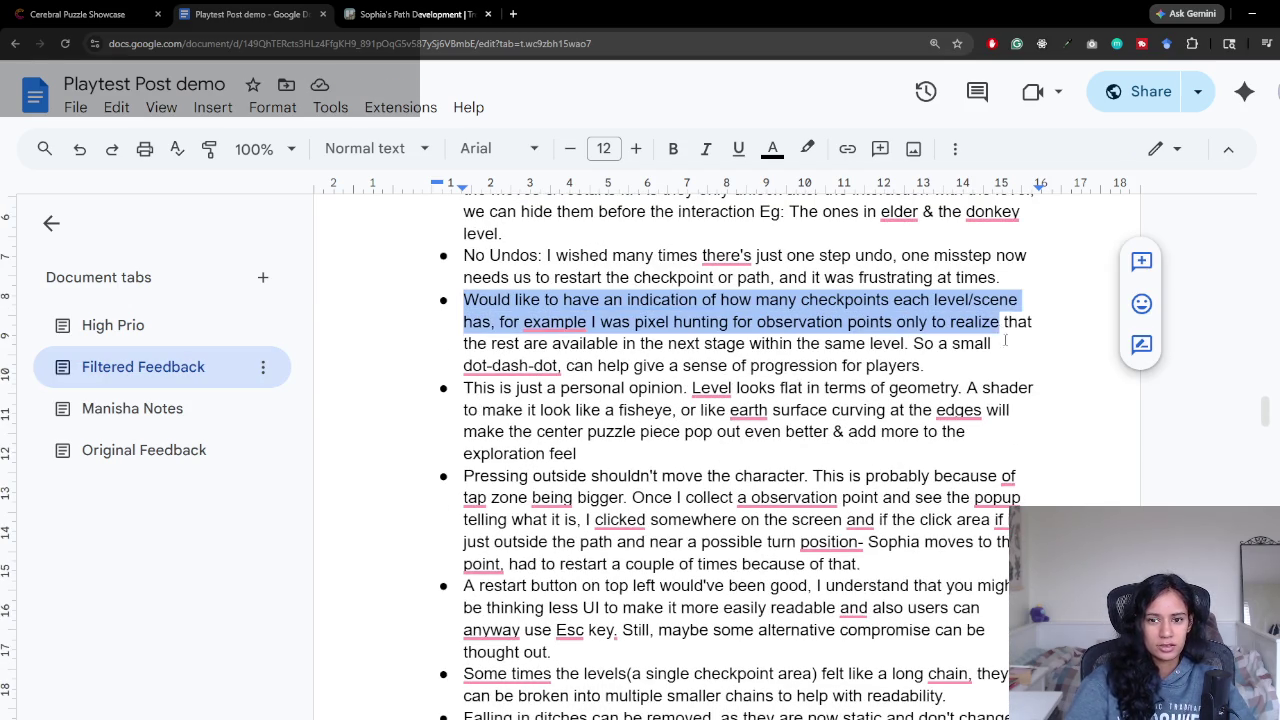
left_click(1001, 364)
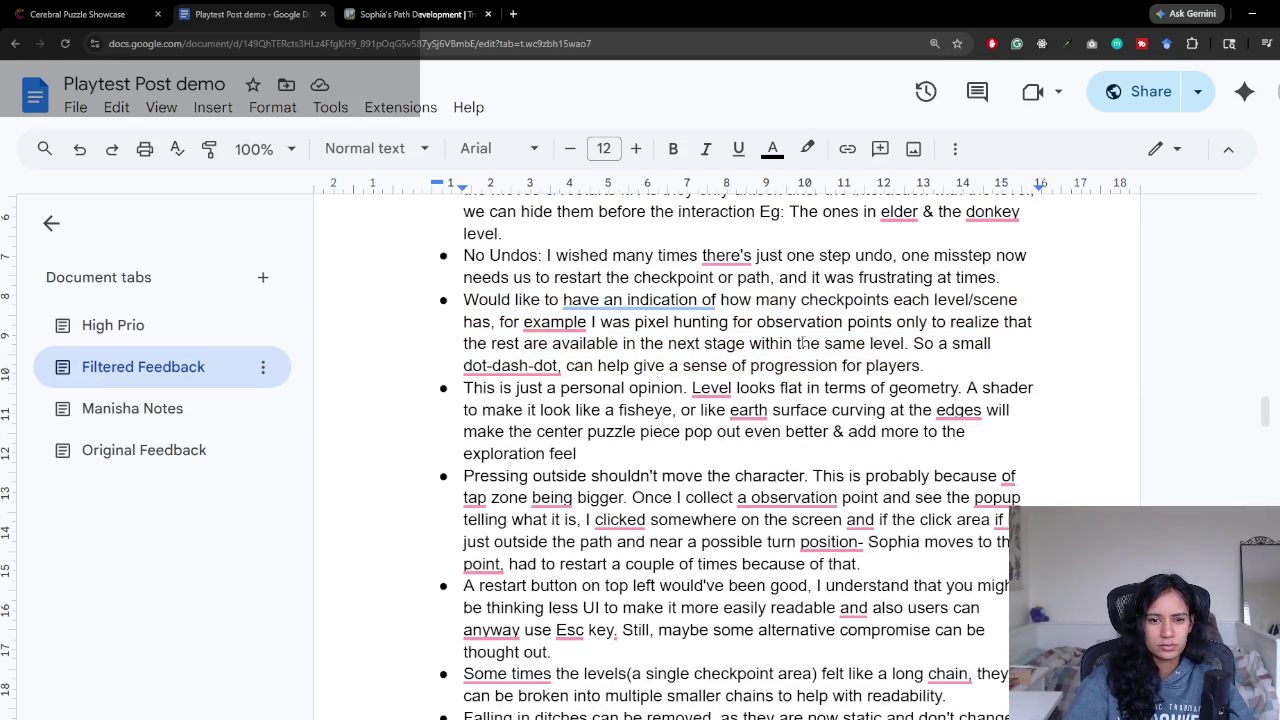
left_click_drag(463, 365, 608, 365)
left_click(598, 365)
left_click_drag(914, 346, 983, 360)
left_click(983, 357)
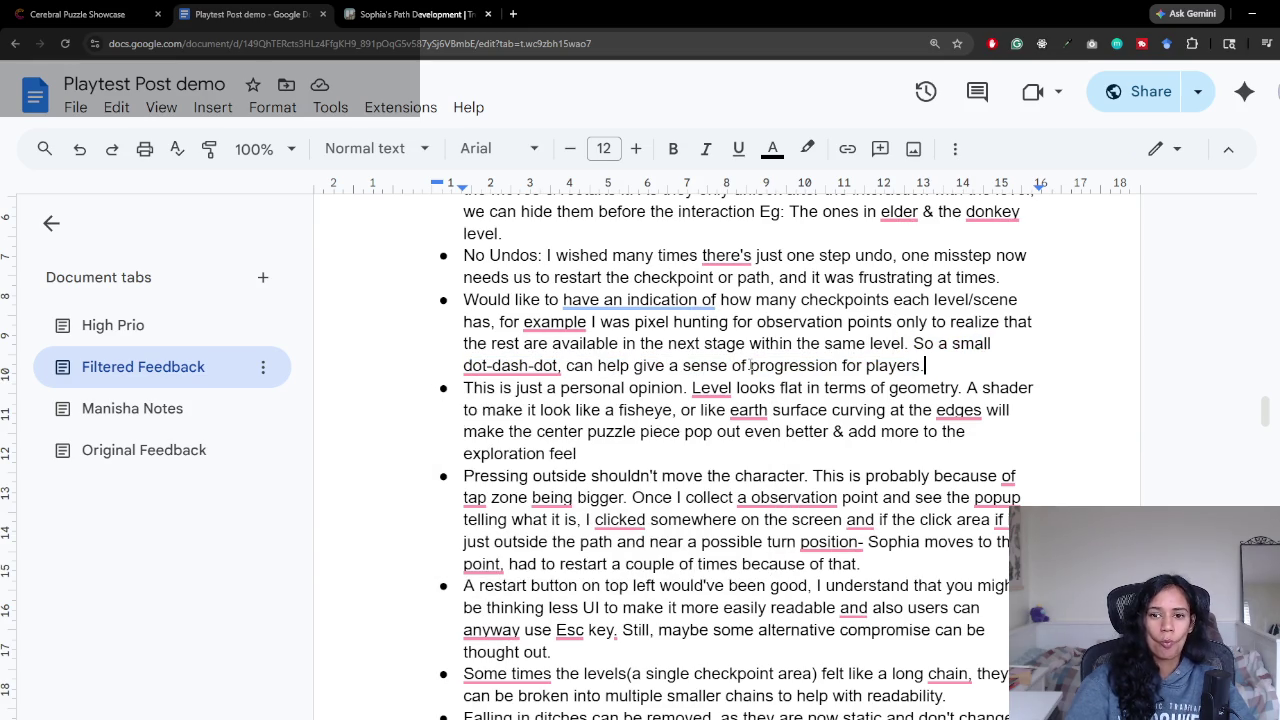
Step: Insert 'Dash dot visual could be cool' inside the checkpoint-count bullet's parentheses
left_click(140, 326)
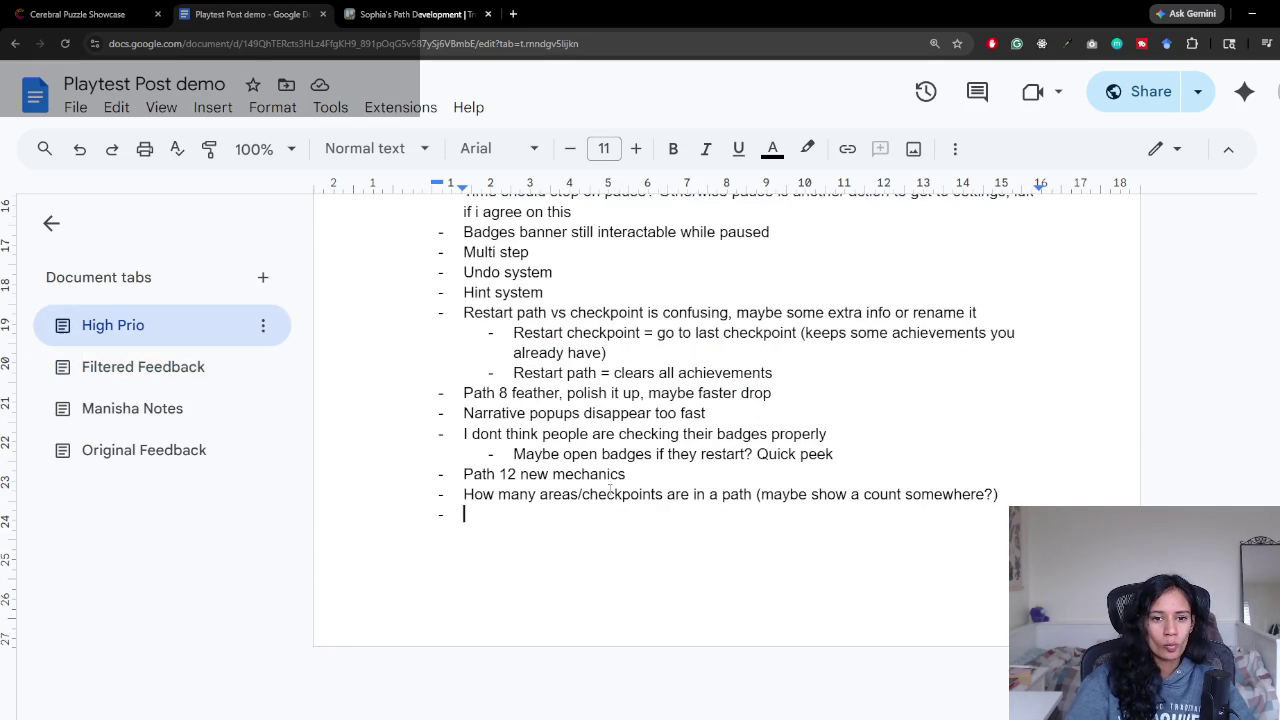
left_click(992, 494)
type("Dosh dat")
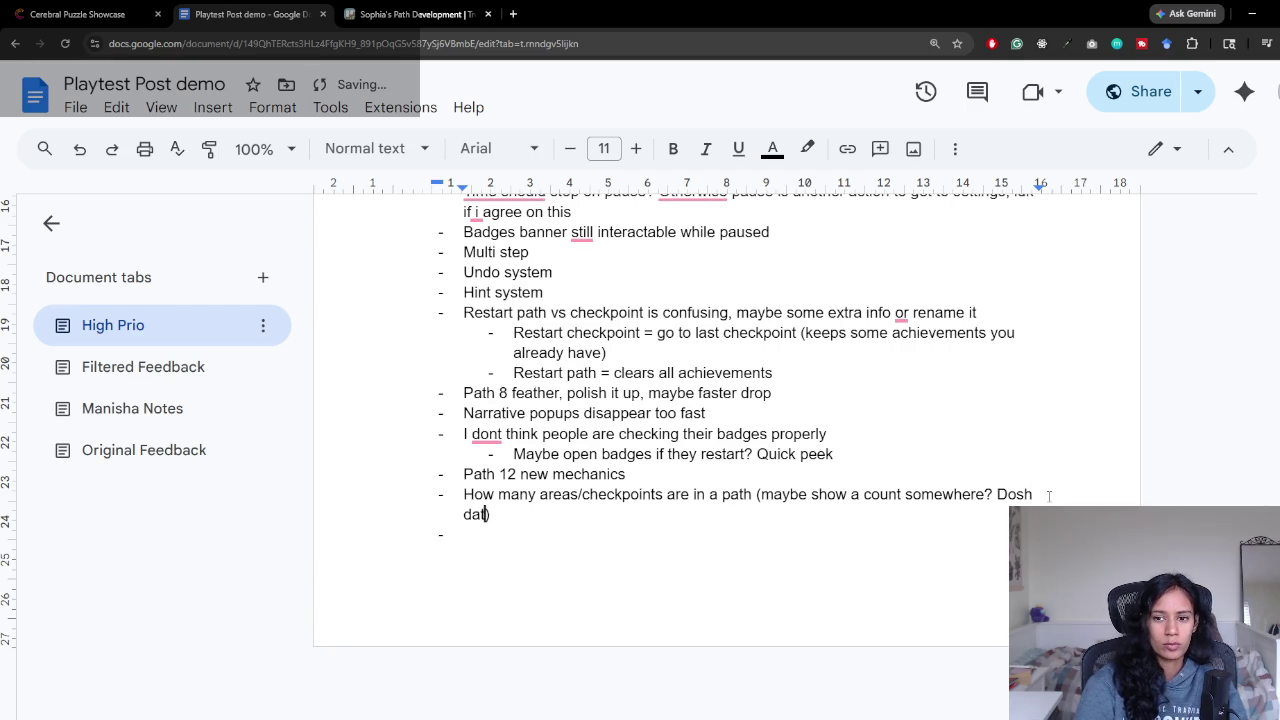
key("Delete")
type("a")
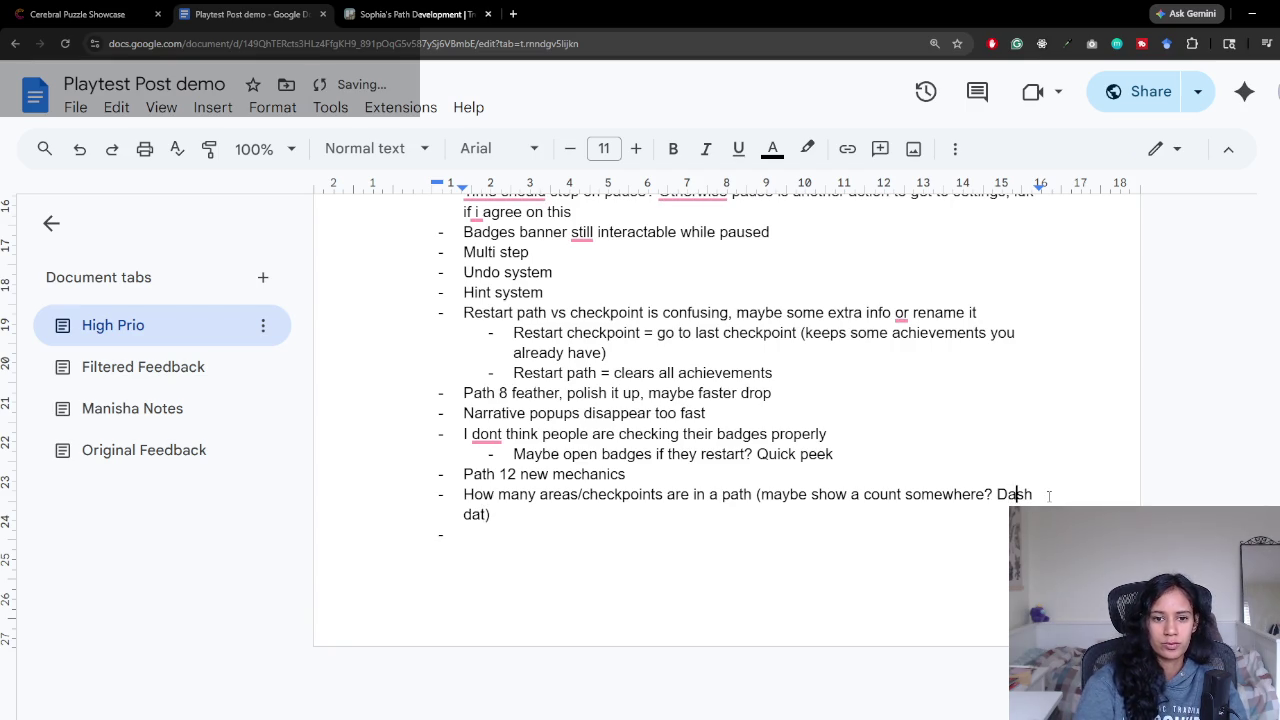
key("BackSpace")
type("ot ")
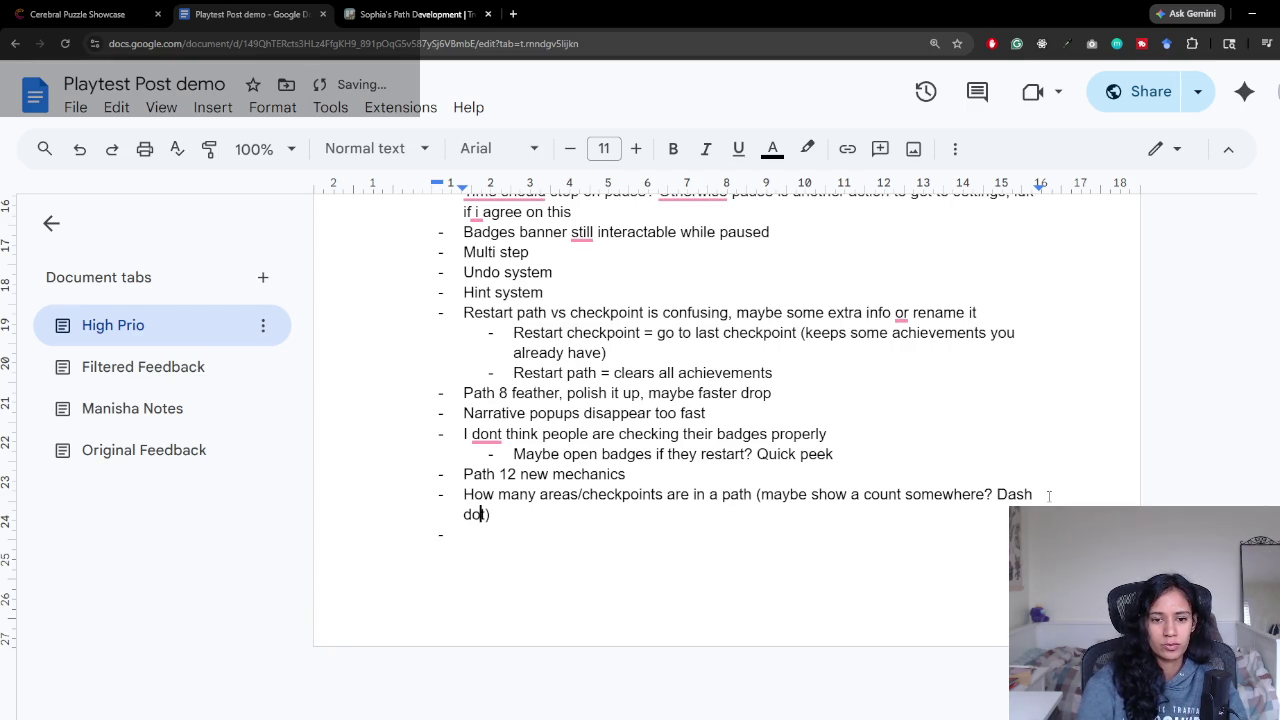
type("visual could be cool")
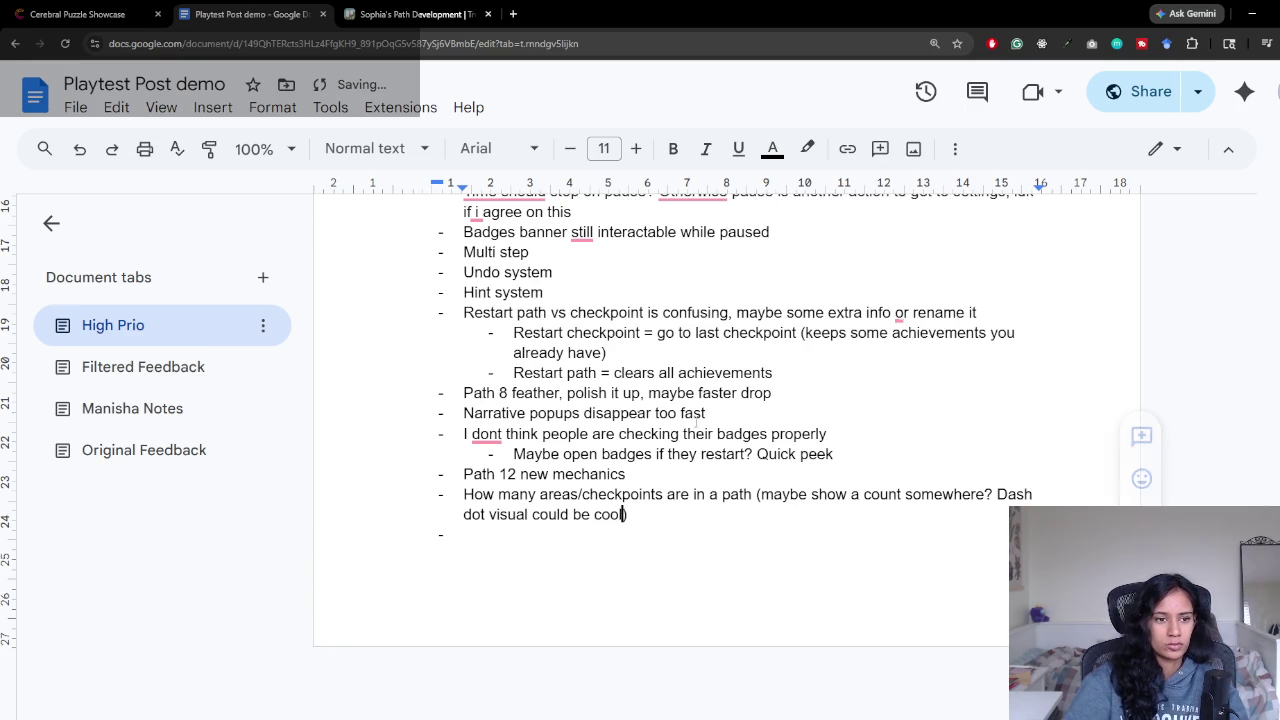
left_click(193, 378)
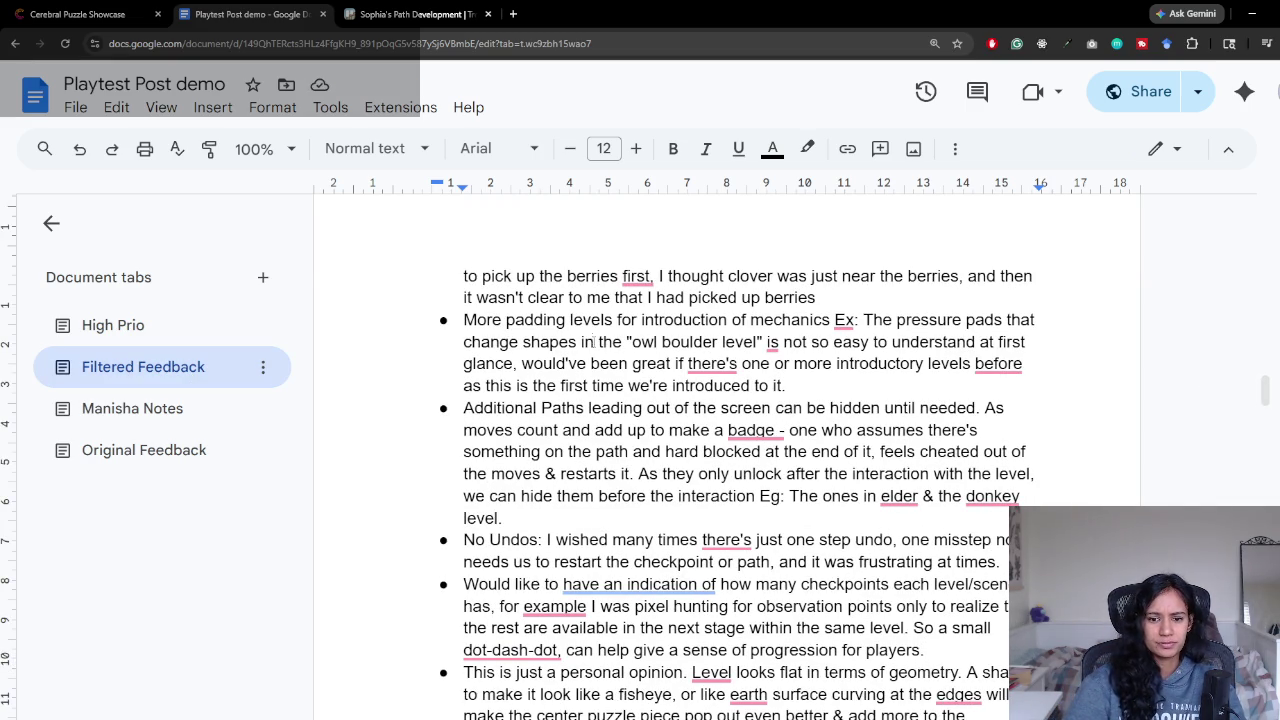
Step: Highlight the shader and fisheye suggestion in Filtered Feedback
scroll(660, 466, "down", 3)
scroll(433, 419, "down", 3)
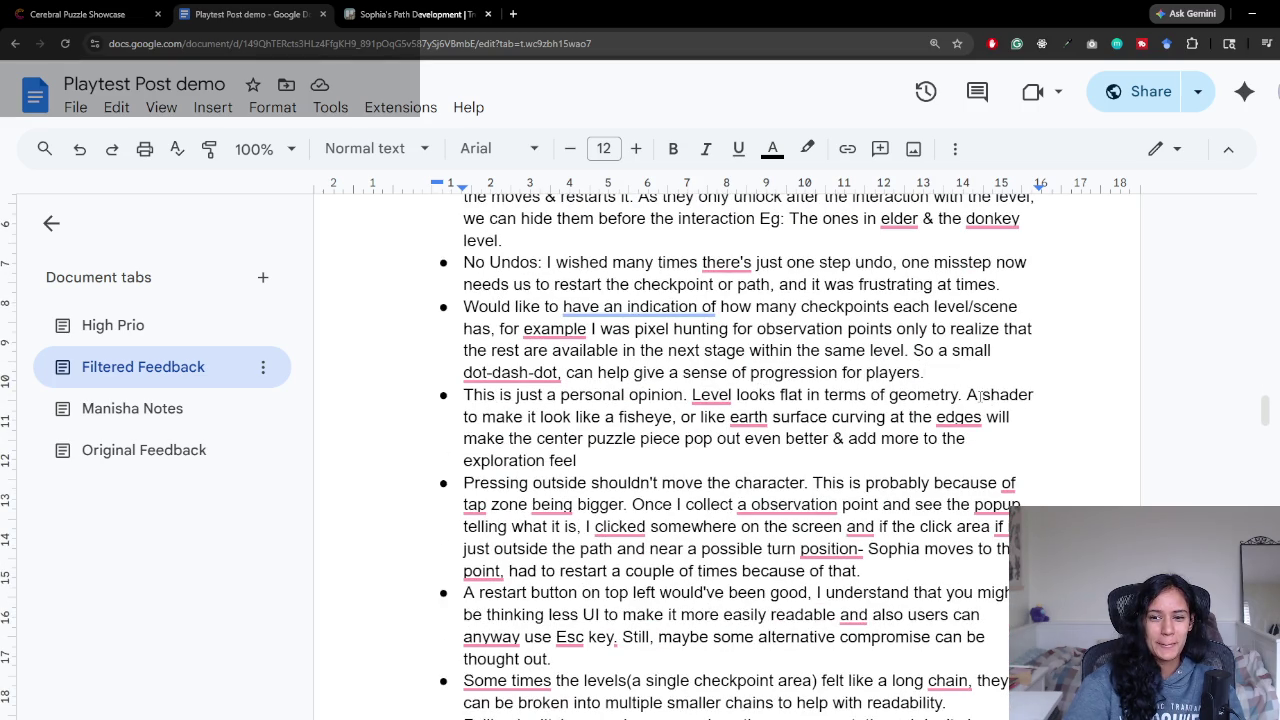
mouse_move(967, 394)
left_mouse_down()
mouse_move(855, 440)
mouse_move(973, 437)
mouse_move(971, 453)
left_mouse_up()
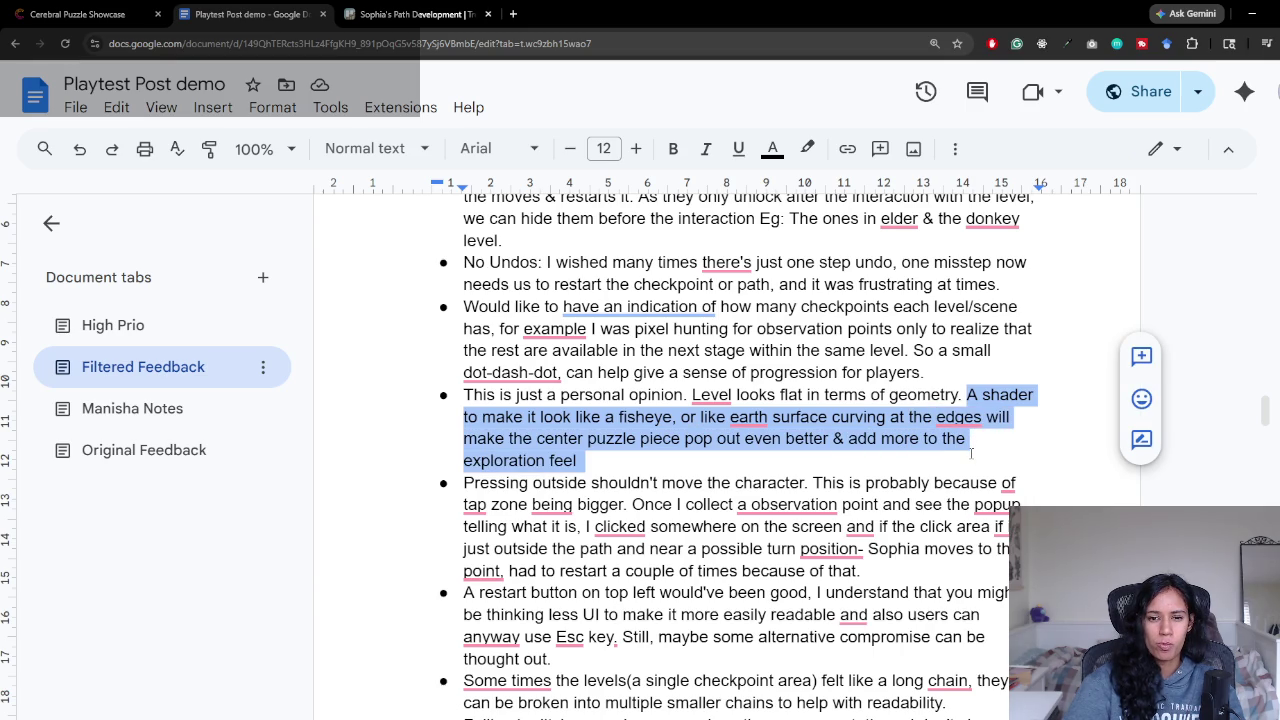
Step: Add the High Prio bullet 'Level looks a bit flat, maybe needs a shader, fish eye?'
left_click(166, 333)
left_click(600, 534)
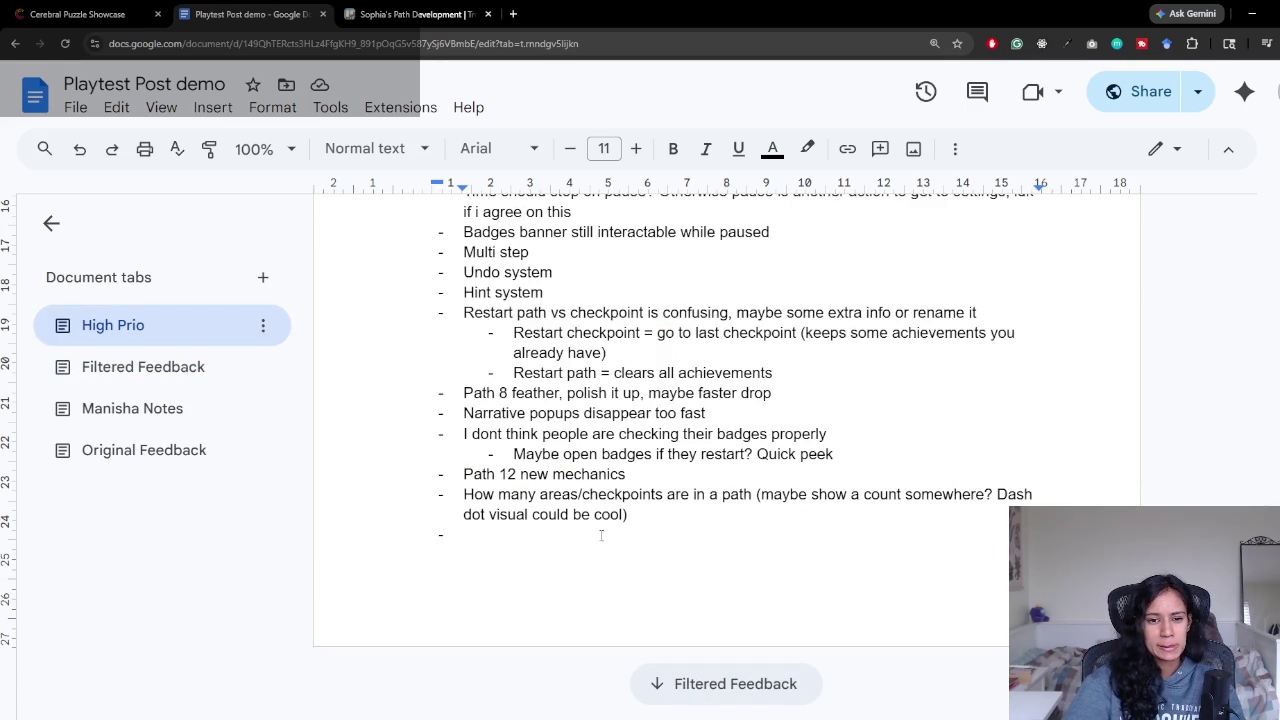
type("ILevel looks a bit fl")
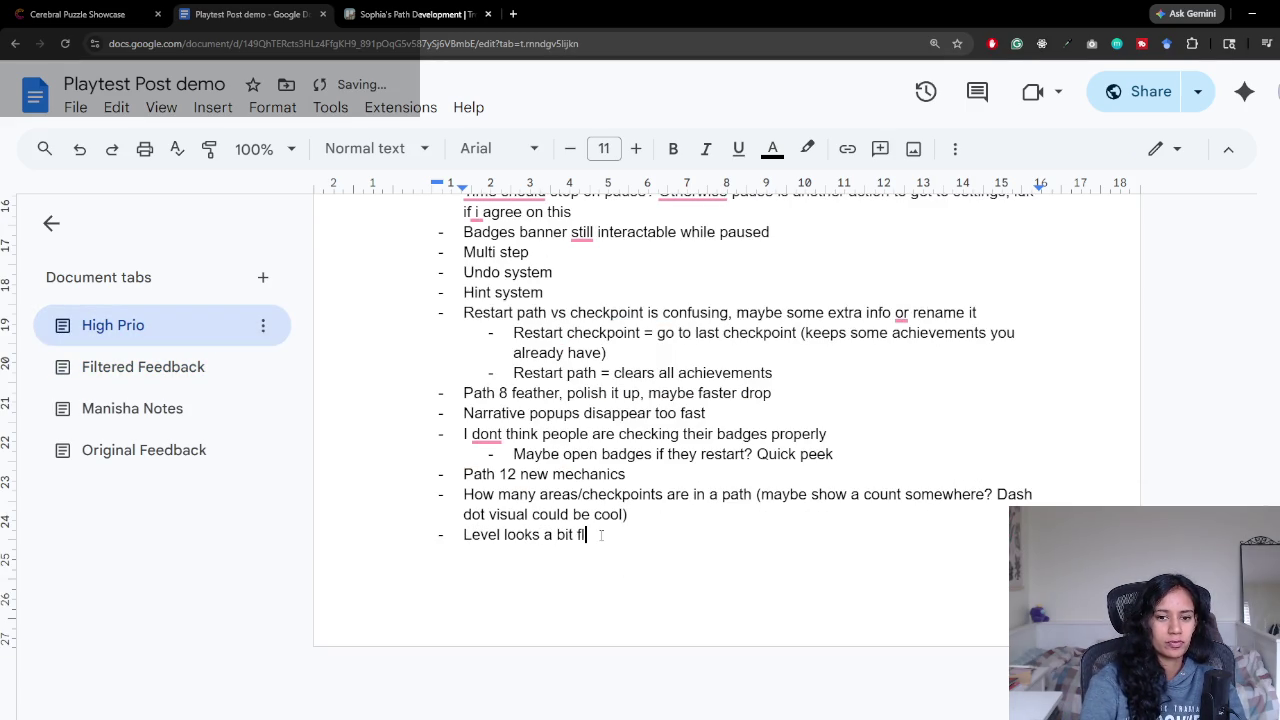
type(", maybe ")
type("nee")
type("er.")
type("sh eye?")
key("Return")
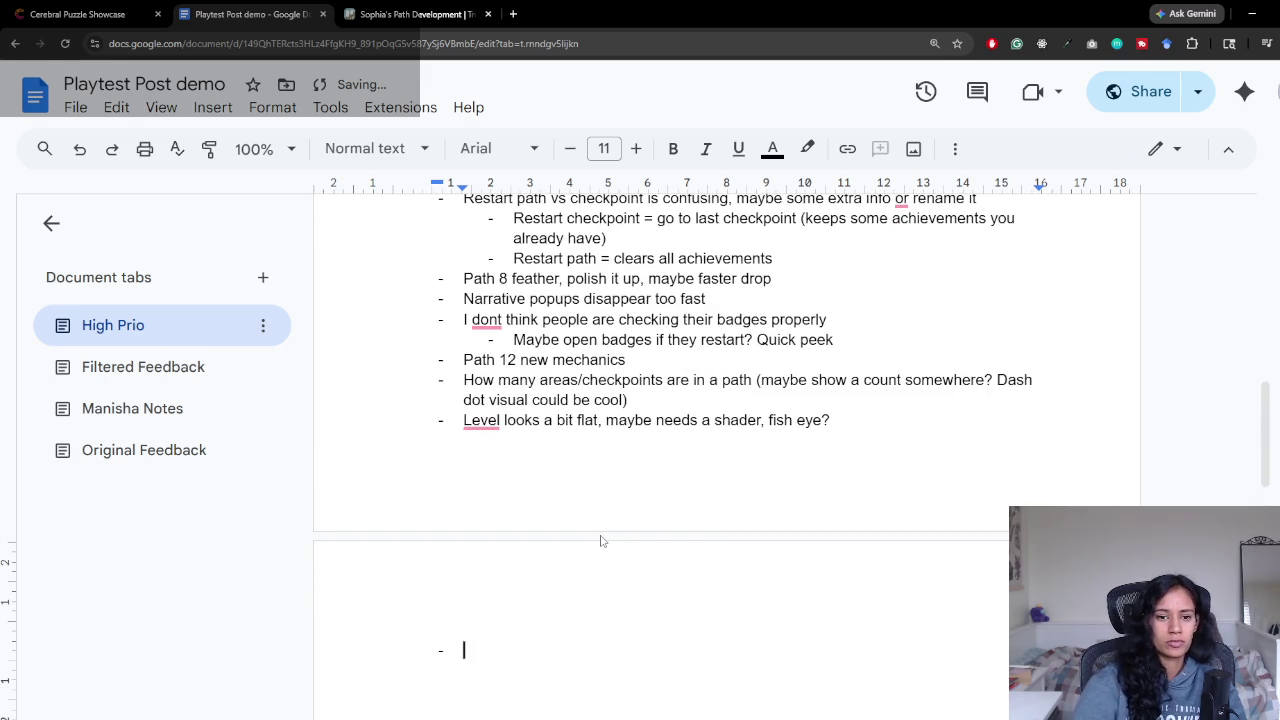
left_click(136, 367)
Step: Scroll to the tap-zone comment and dismiss the Grammarly sign-in prompt
scroll(756, 561, "down", 3)
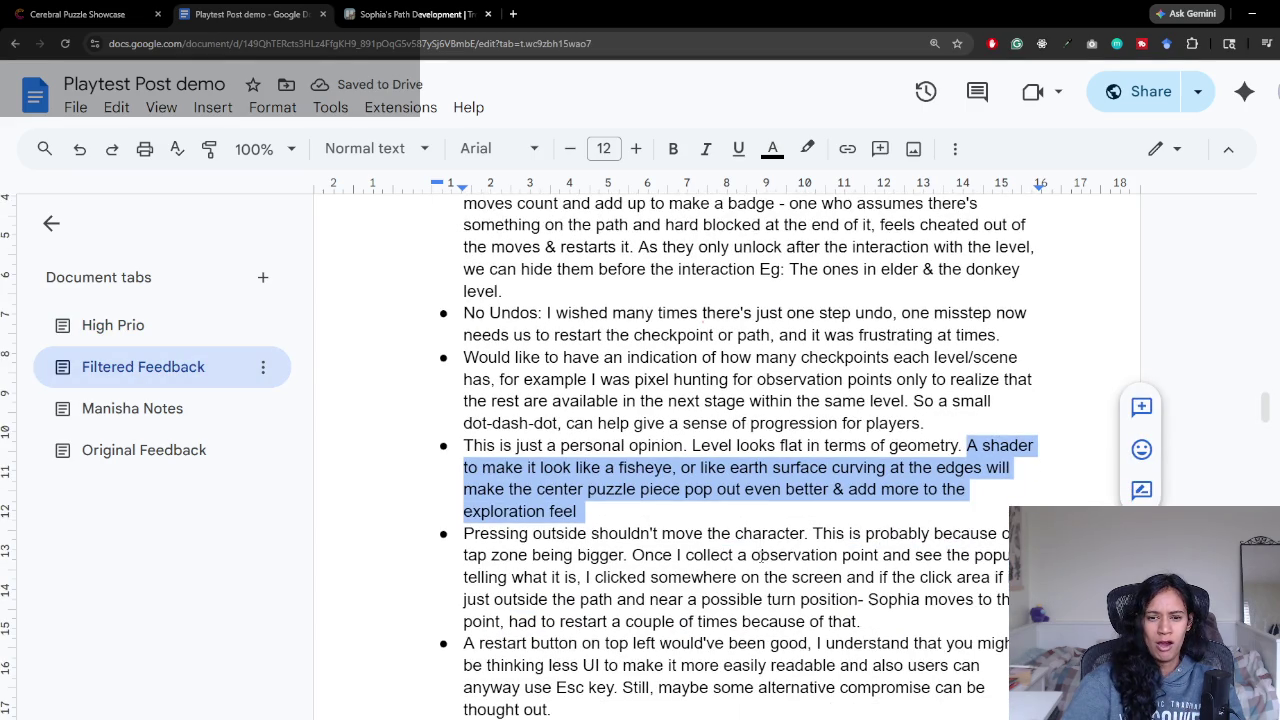
scroll(757, 556, "down", 1)
scroll(673, 433, "down", 1)
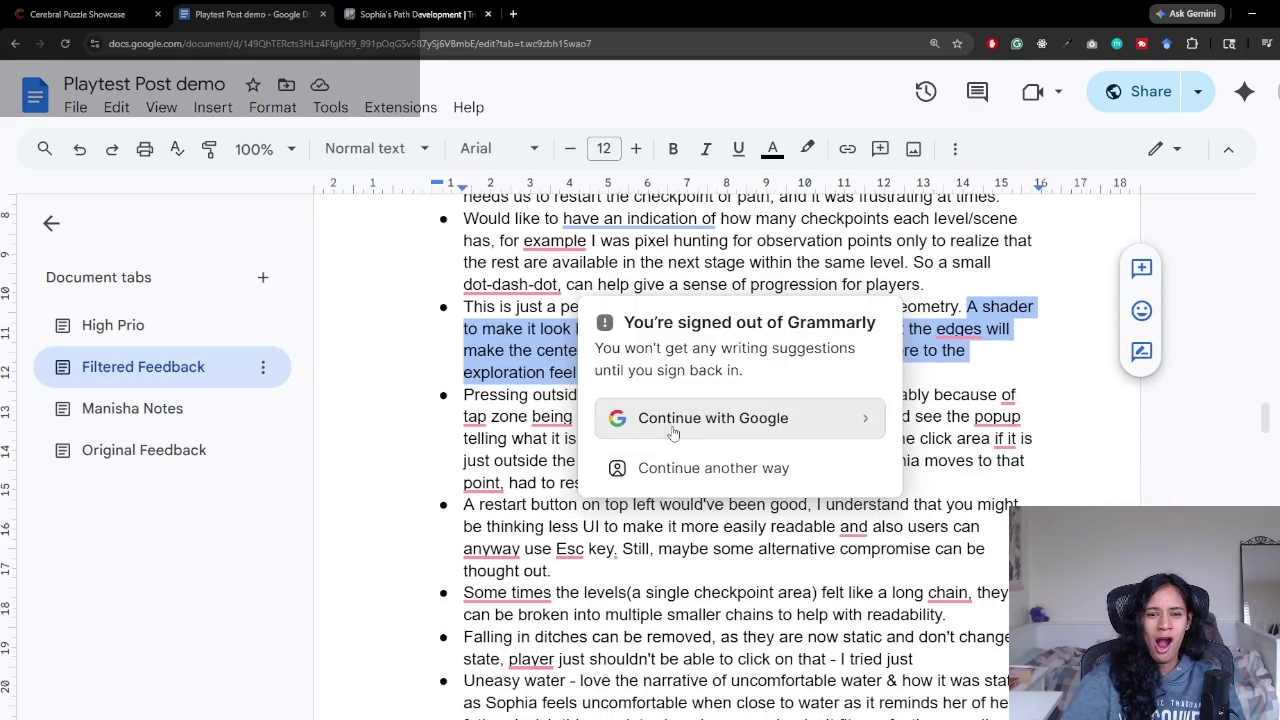
left_click(499, 394)
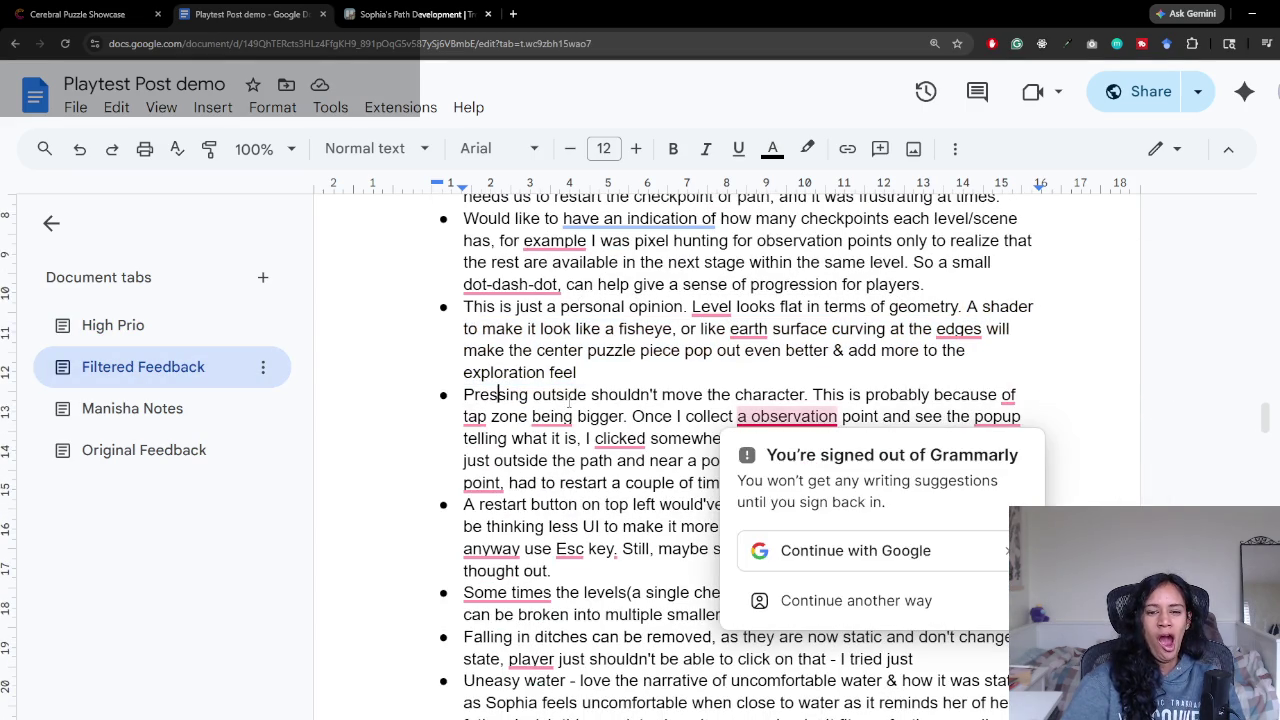
Step: Add the High Prio bullet 'Double check the tap zone' and start a new bullet
left_click(130, 323)
type("Double check t")
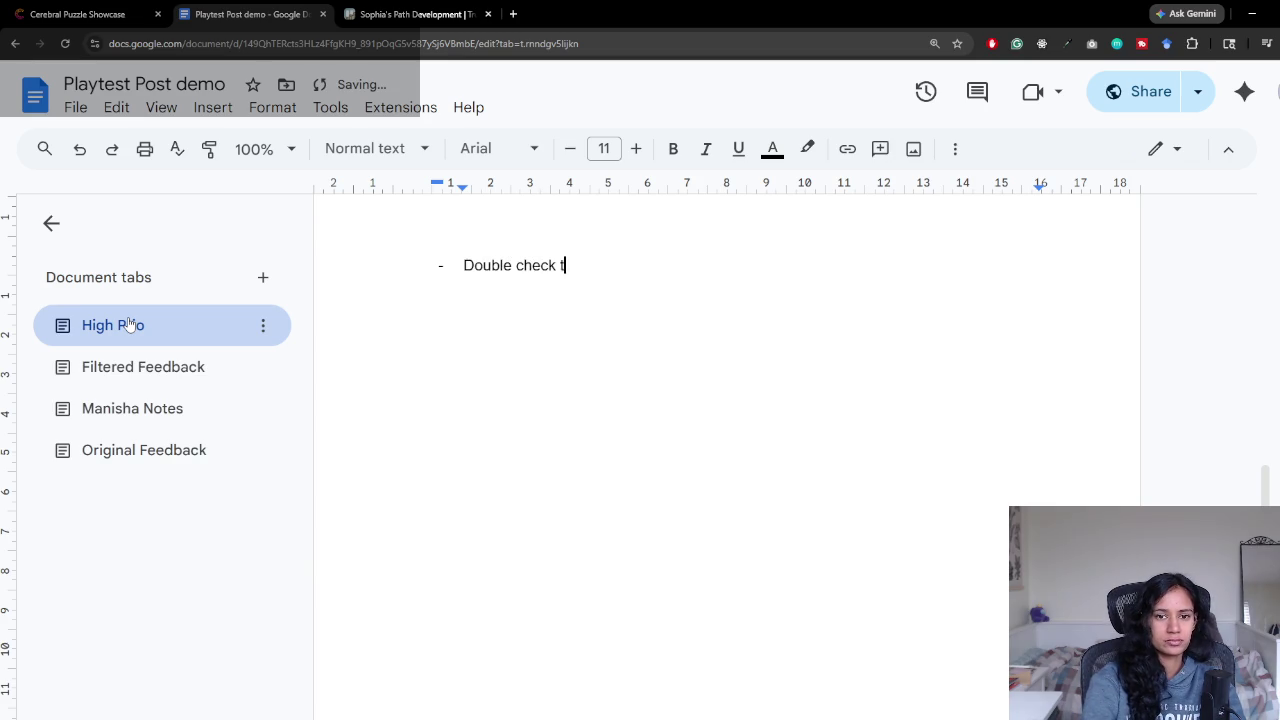
type("he tap zone")
key("Return")
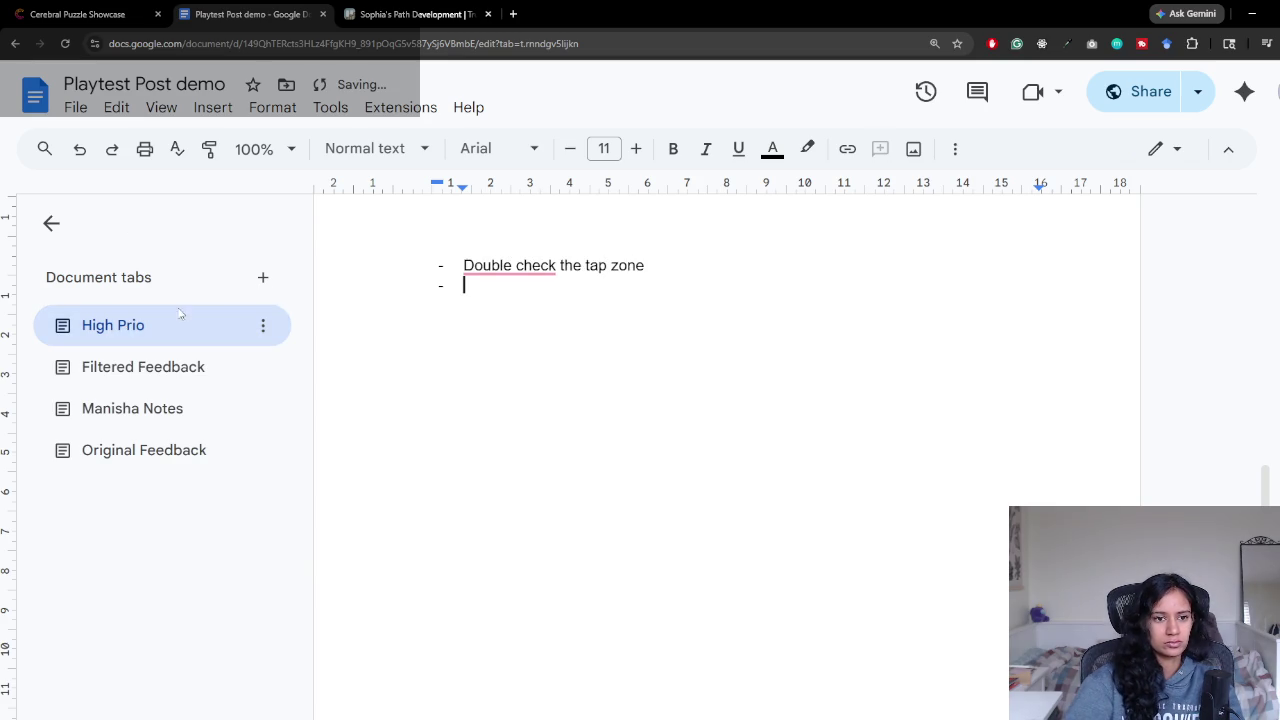
left_click(130, 366)
scroll(566, 445, "down", 1)
Step: Reread the 'Pressing outside' tap-zone feedback paragraph in Filtered Feedback
scroll(566, 445, "down", 1)
scroll(566, 445, "down", 1)
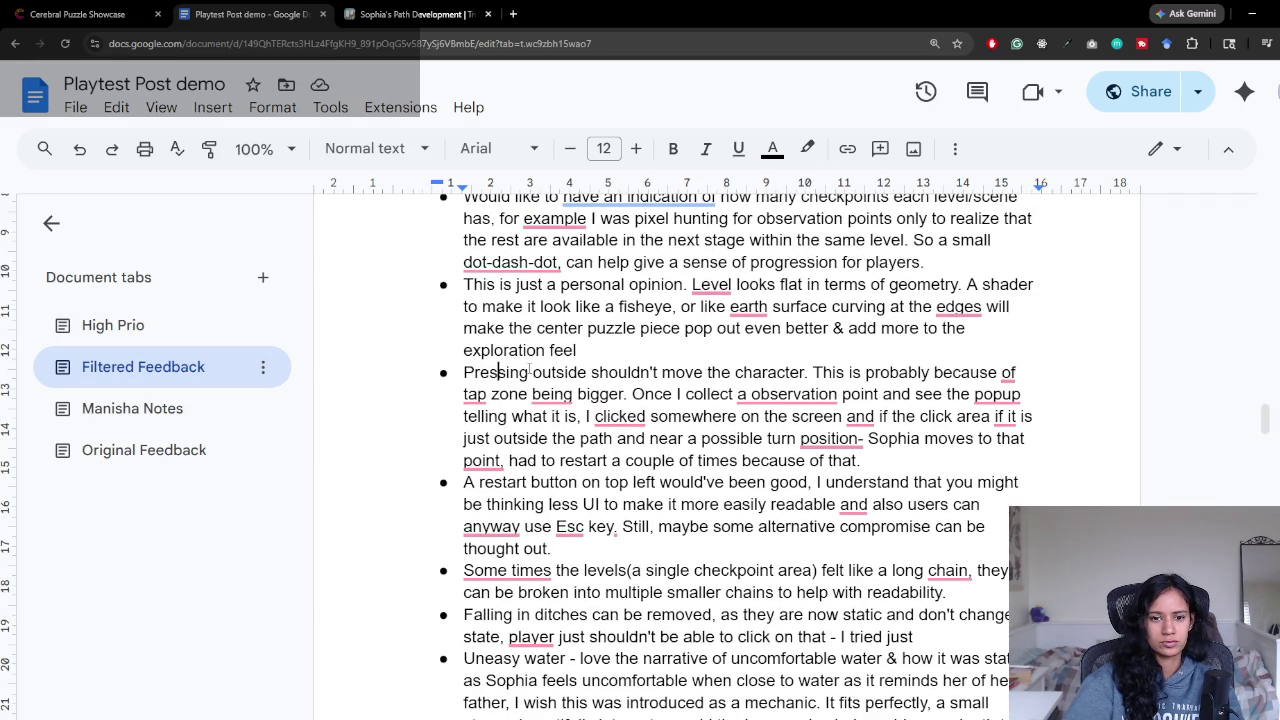
left_click_drag(464, 350, 910, 460)
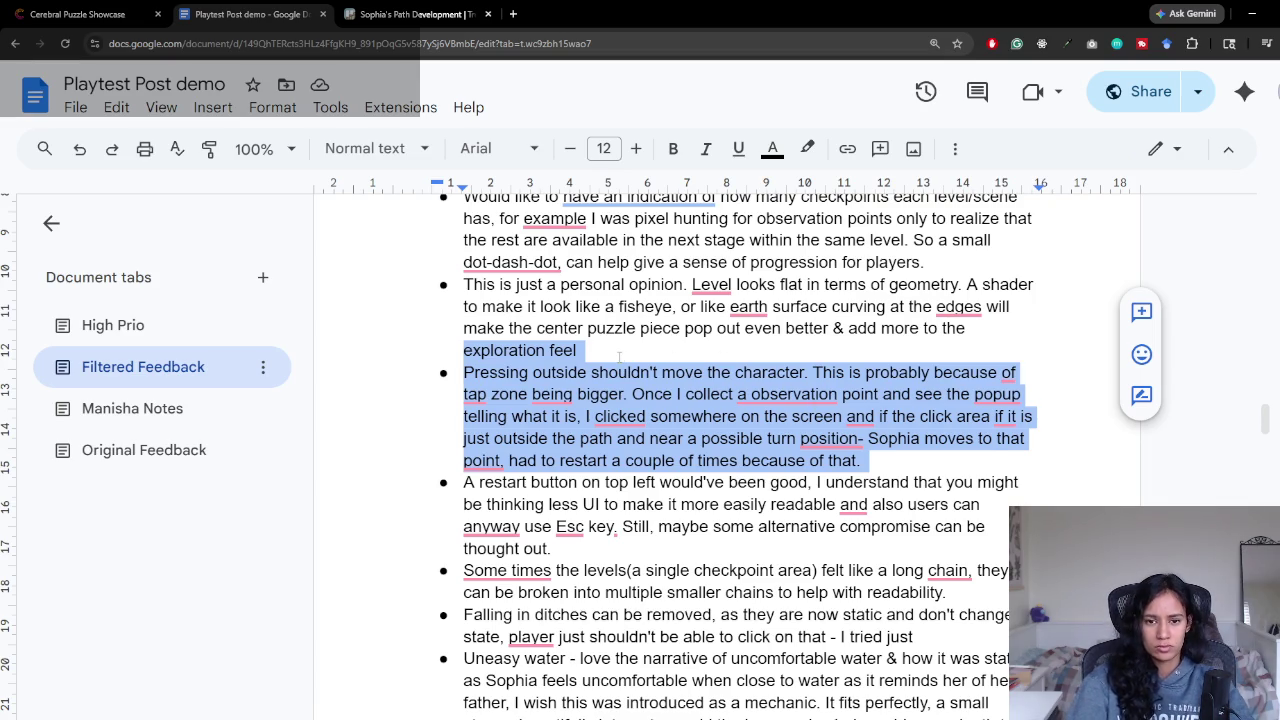
left_click(464, 366)
mouse_move(464, 370)
left_mouse_down()
mouse_move(838, 376)
mouse_move(812, 373)
left_mouse_up()
left_click(813, 373)
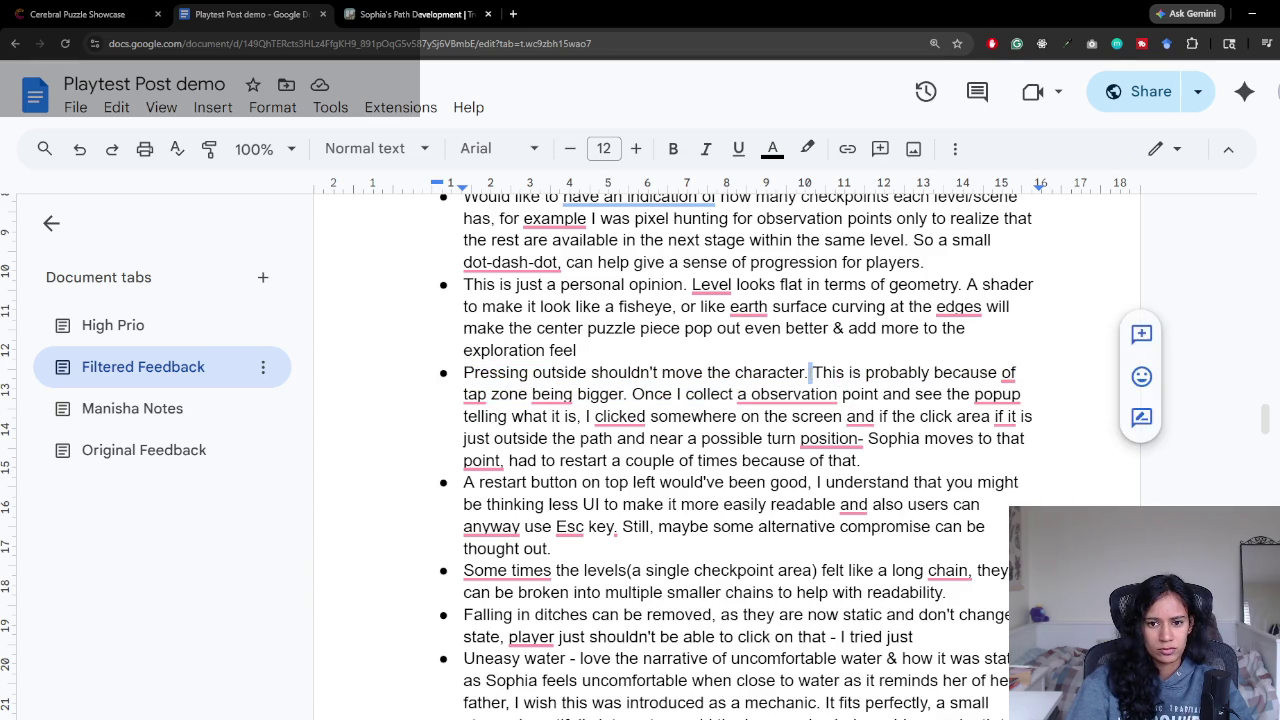
double_click(826, 372)
left_click(813, 372)
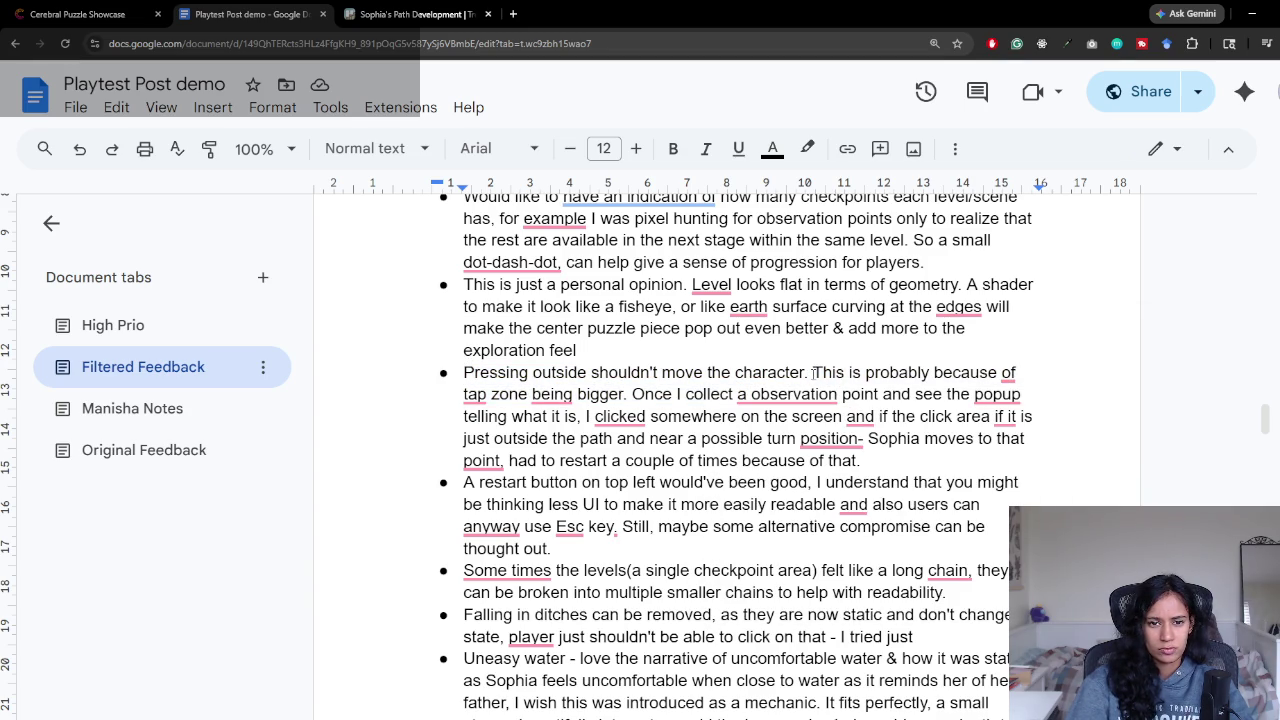
Step: Reread the restart-button feedback paragraph, then return to the High Prio tab
left_click(148, 333)
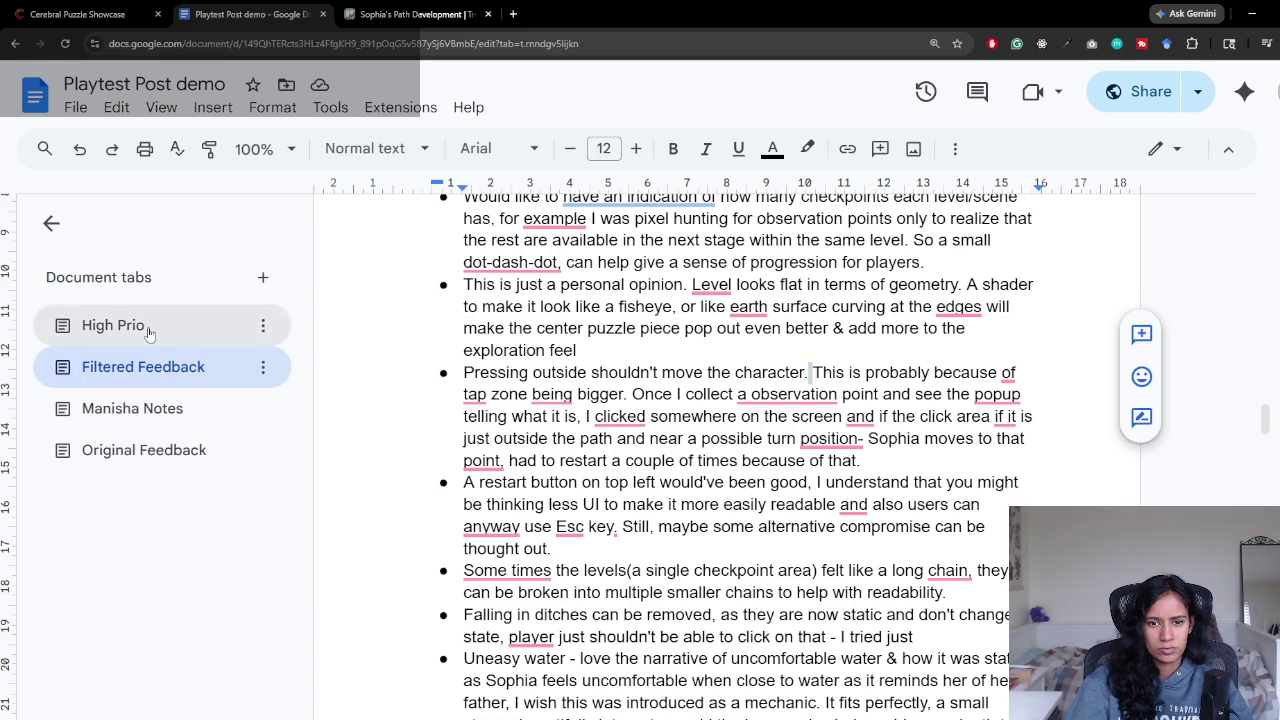
left_click(143, 367)
scroll(684, 450, "down", 4)
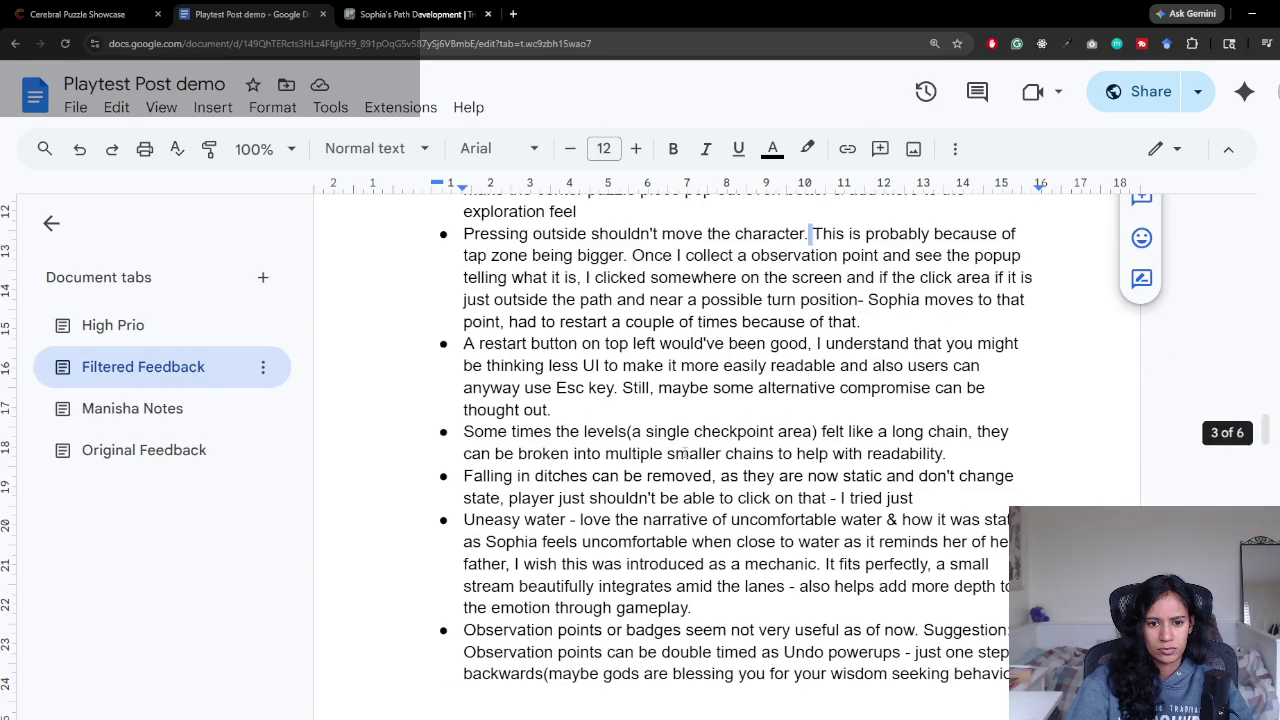
mouse_move(465, 344)
left_mouse_down()
mouse_move(604, 366)
mouse_move(978, 366)
mouse_move(588, 388)
mouse_move(975, 388)
mouse_move(706, 414)
left_mouse_up()
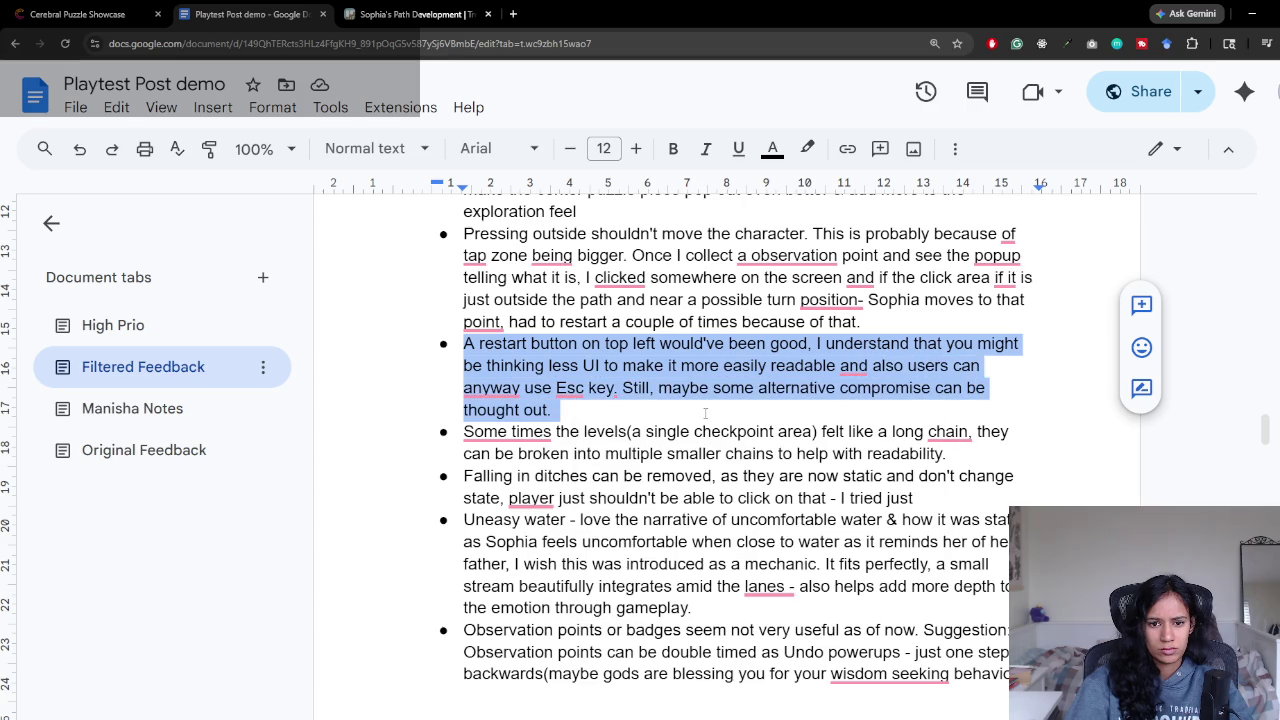
left_click(705, 413)
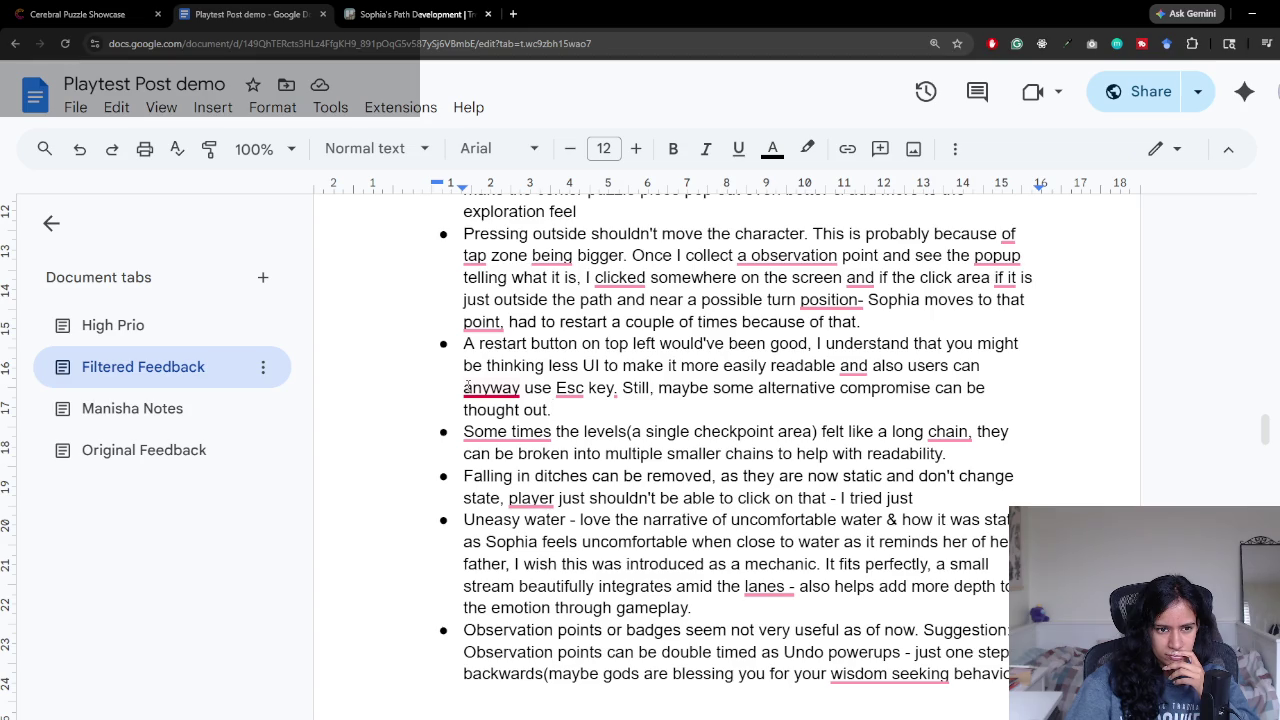
left_click(113, 325)
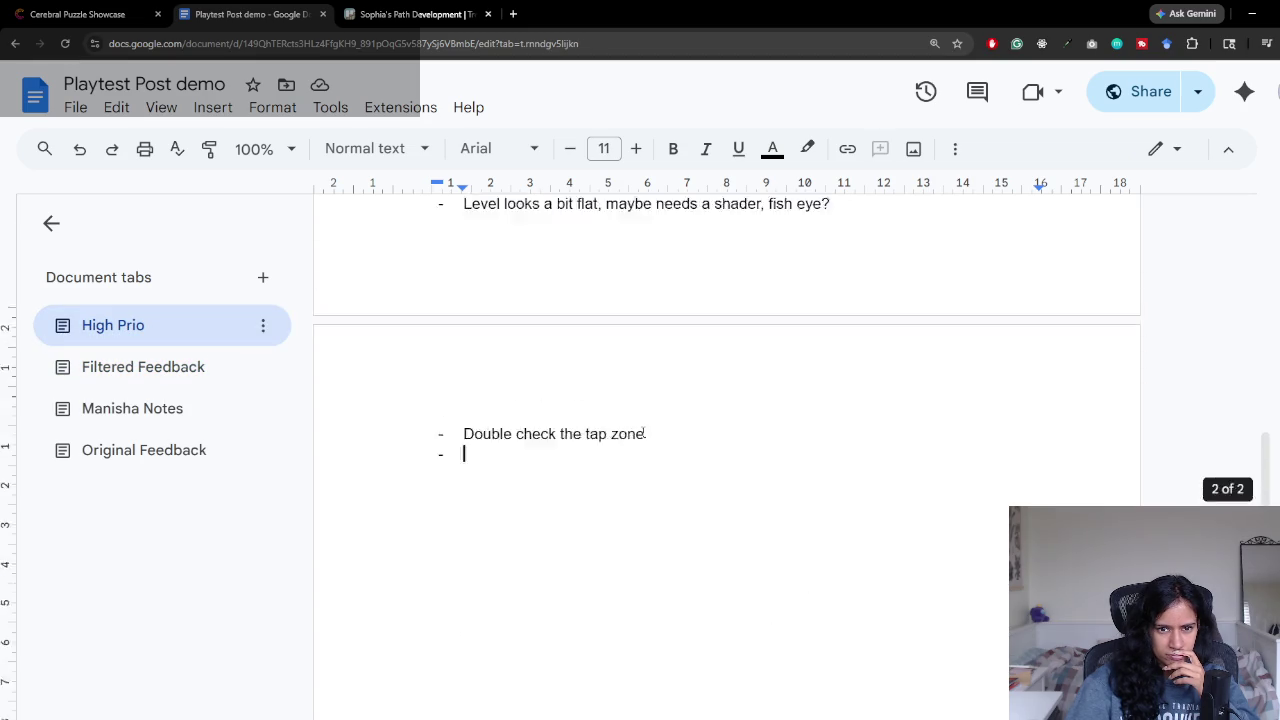
scroll(645, 433, "up", 5)
scroll(636, 427, "up", 1)
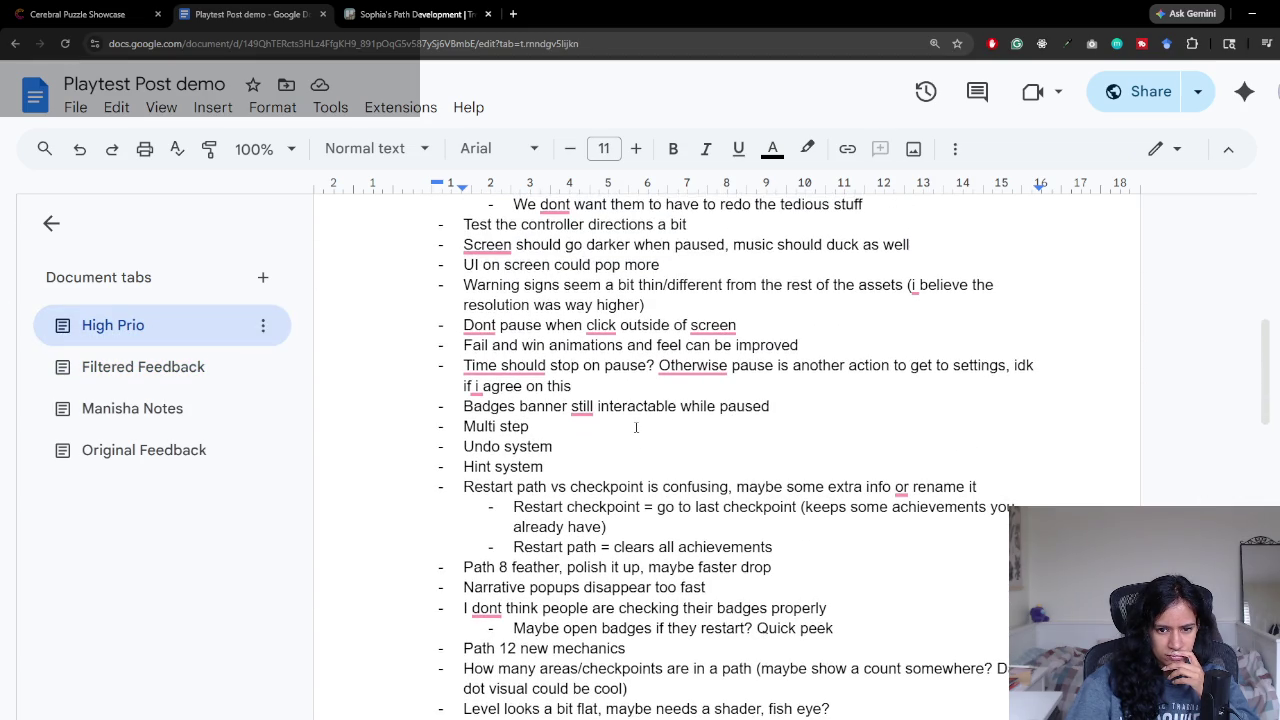
scroll(636, 427, "up", 1)
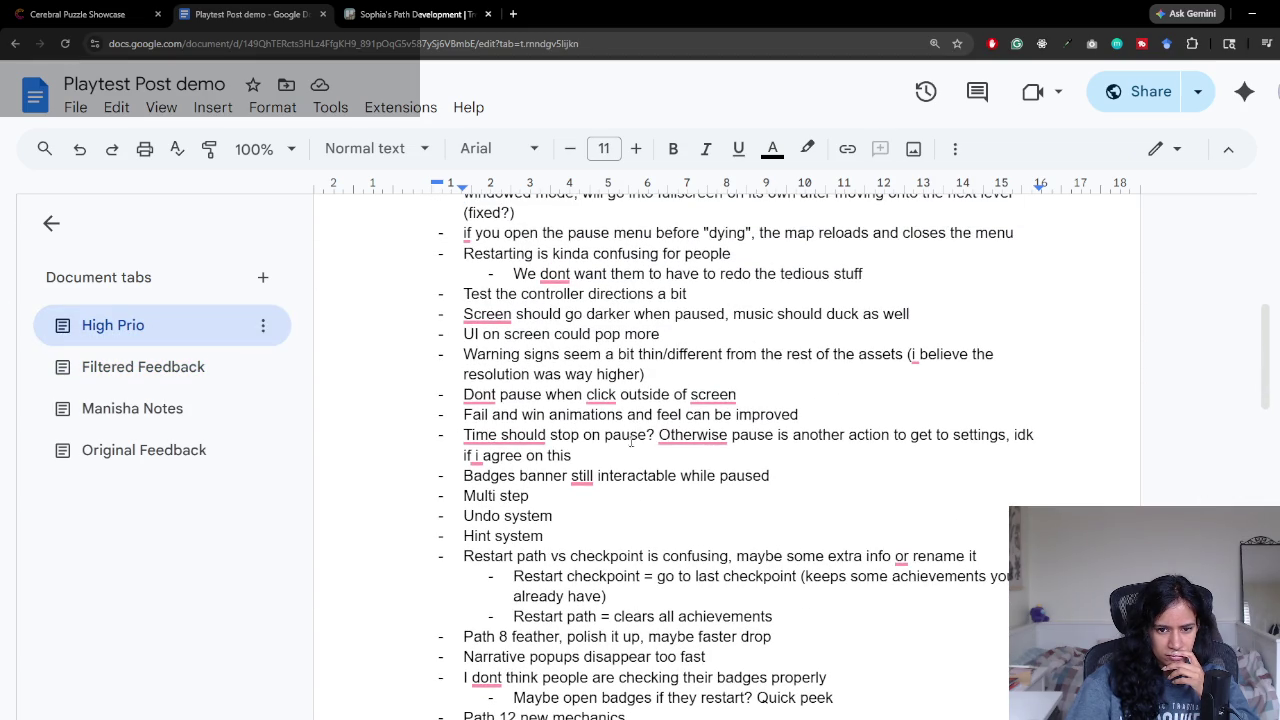
scroll(631, 443, "up", 1)
scroll(627, 469, "up", 1)
scroll(627, 469, "up", 2)
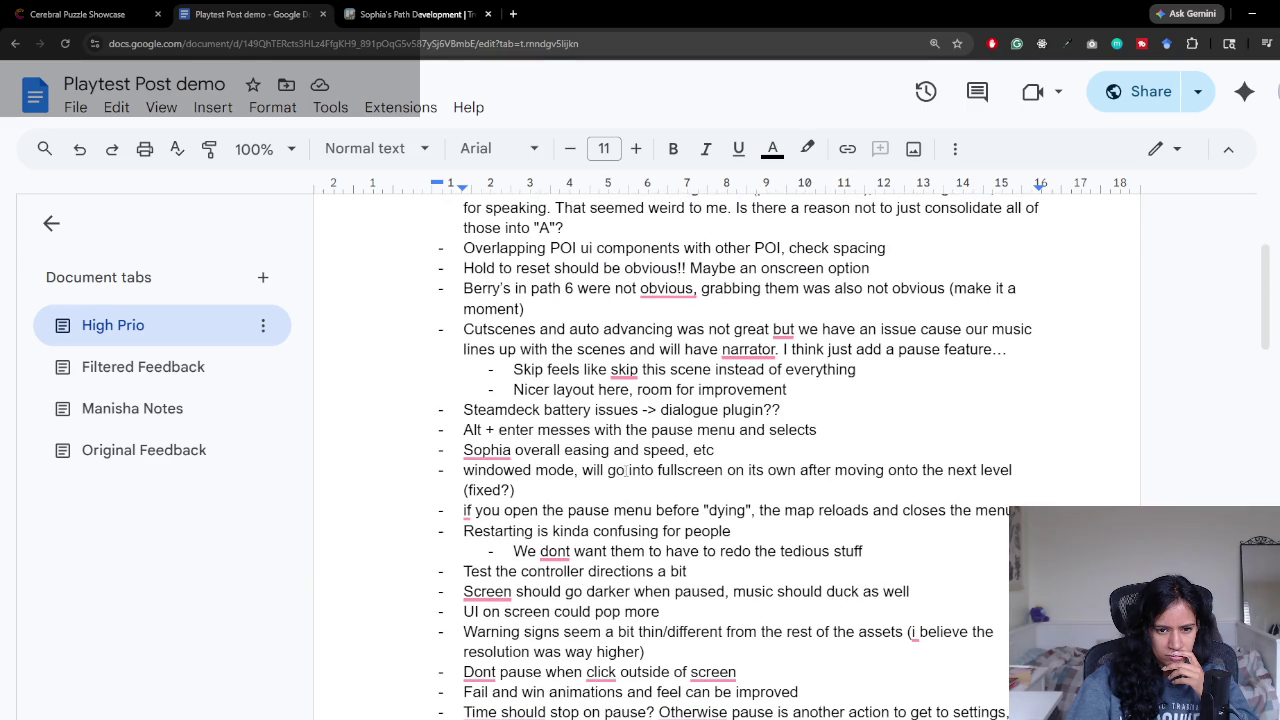
scroll(626, 472, "up", 2)
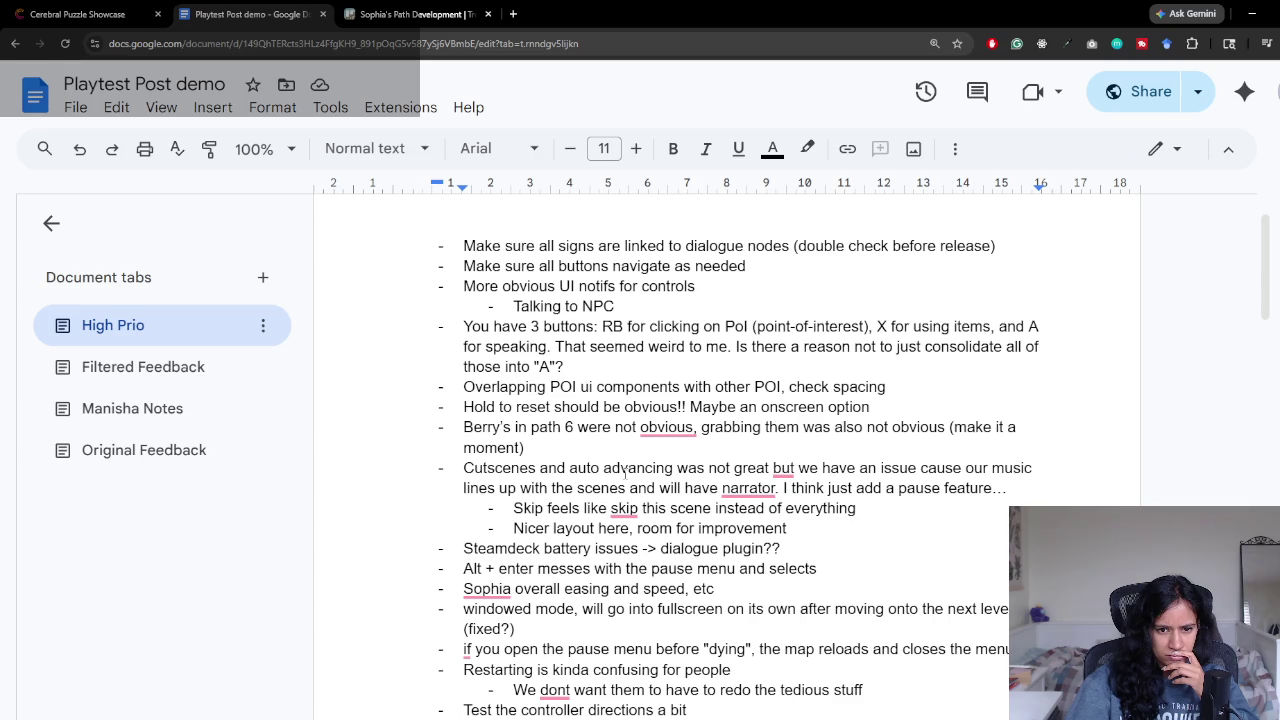
scroll(626, 472, "down", 3)
scroll(626, 472, "down", 8)
scroll(624, 471, "down", 1)
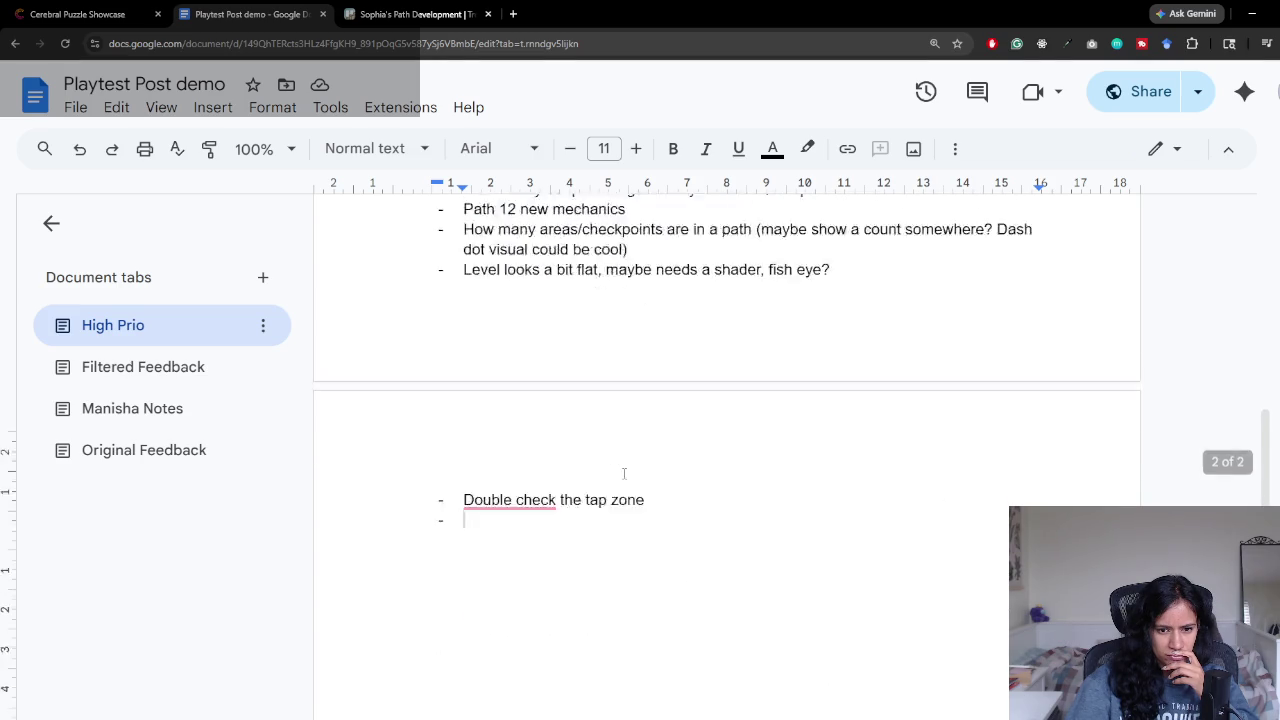
left_click(134, 360)
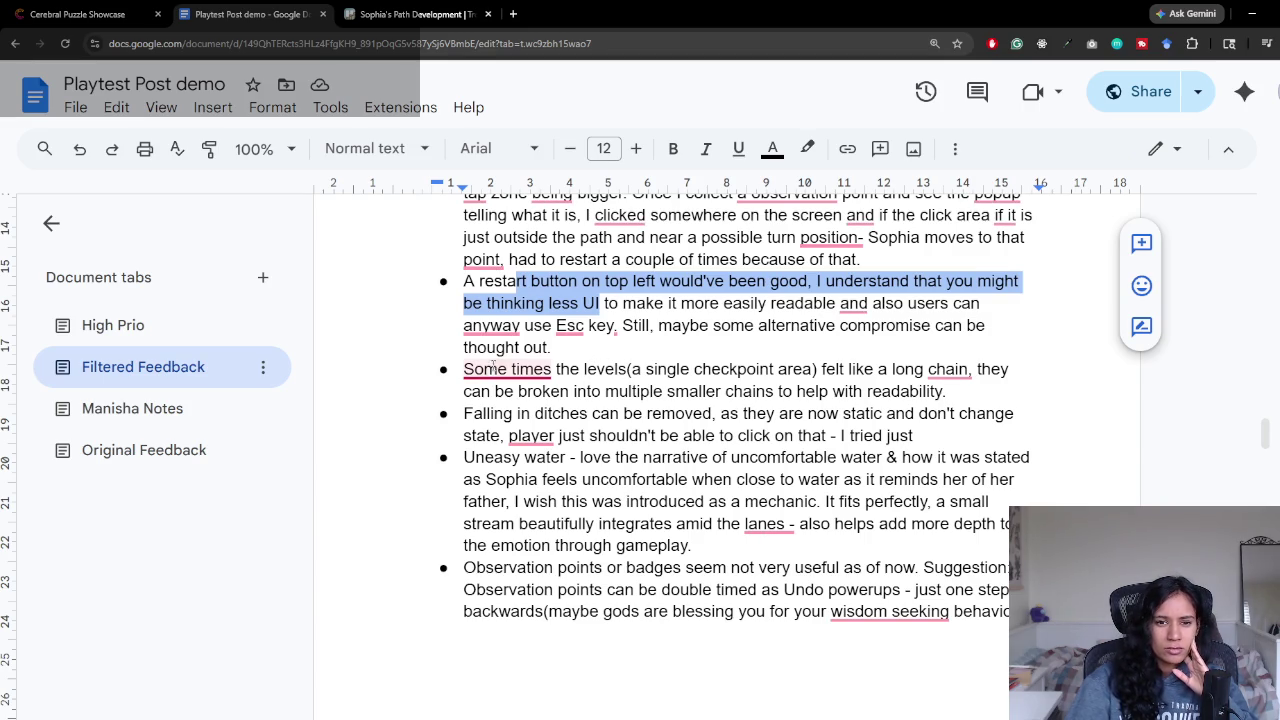
Step: Highlight the whole 'Some times the levels' long-chain bullet in light orange
left_click_drag(485, 369, 925, 369)
left_click(925, 369)
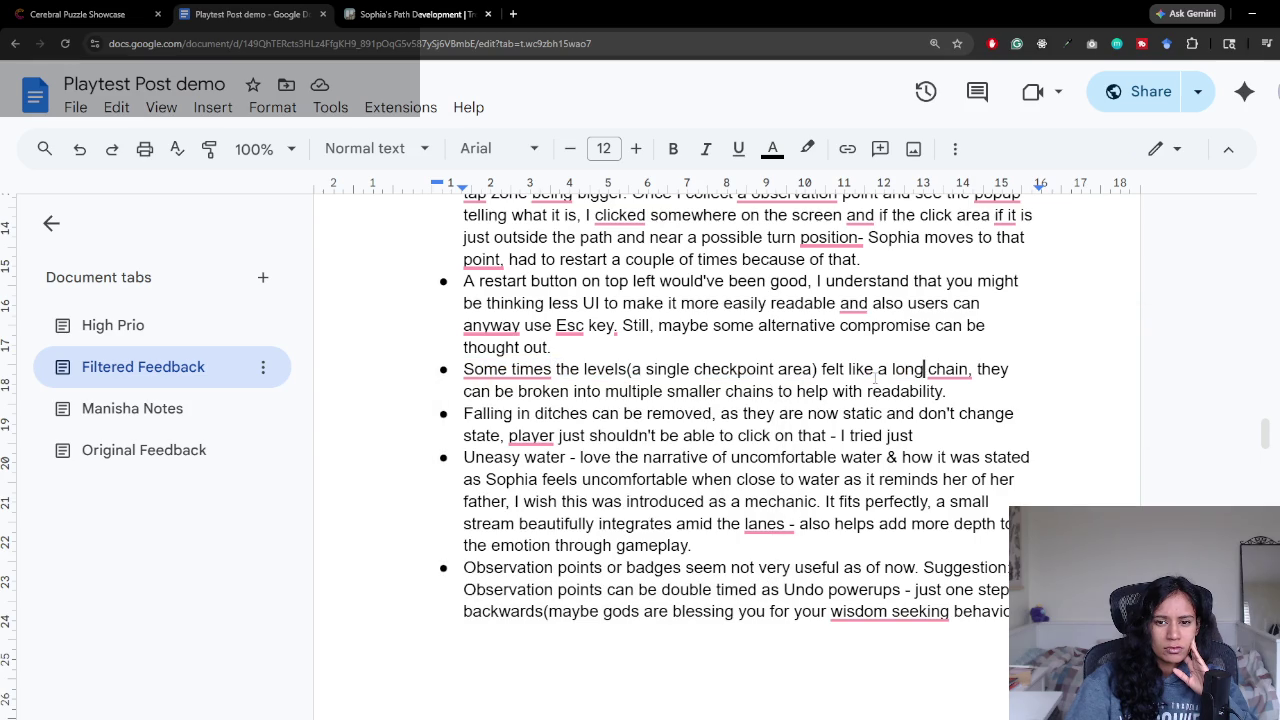
left_click_drag(776, 369, 955, 392)
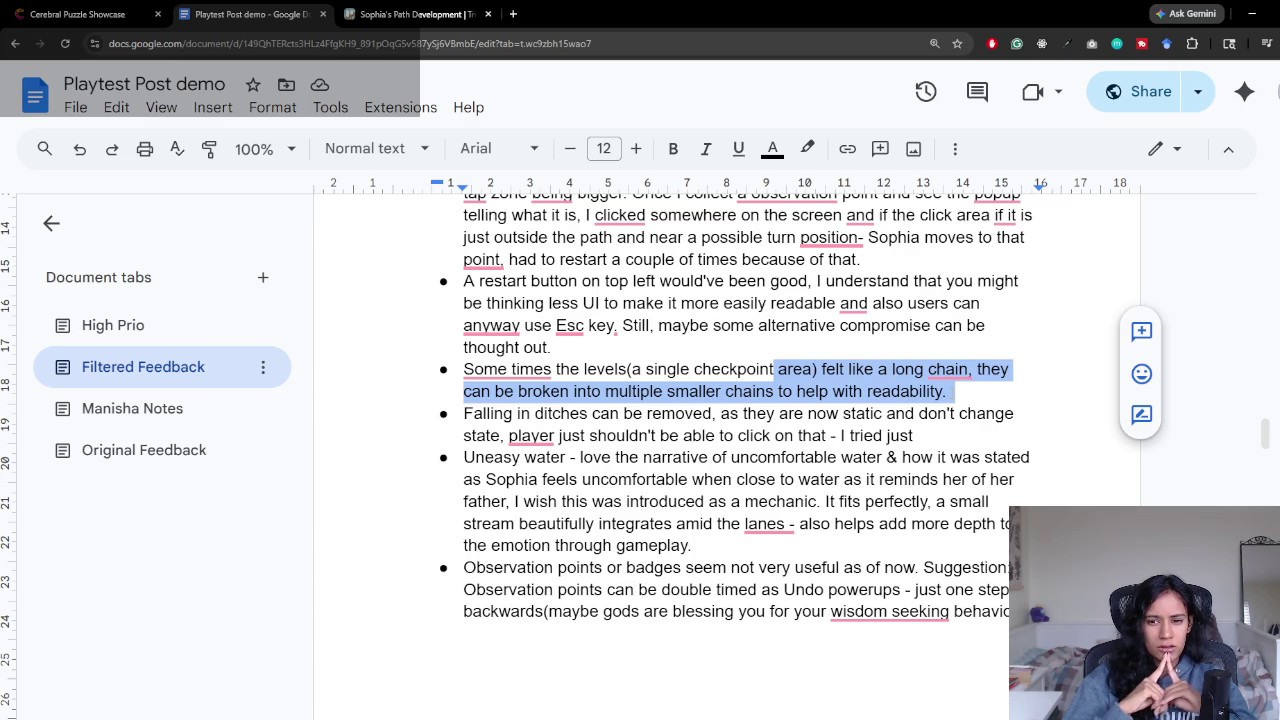
left_click_drag(948, 391, 433, 360)
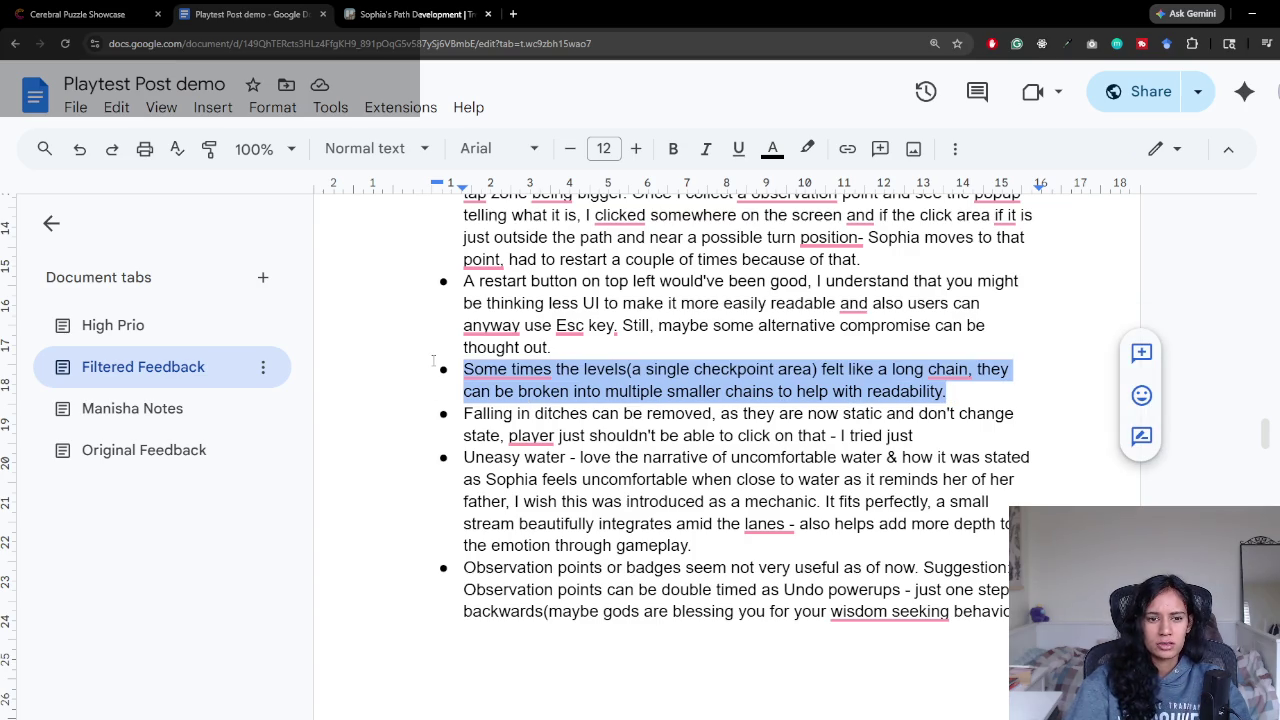
left_click(807, 148)
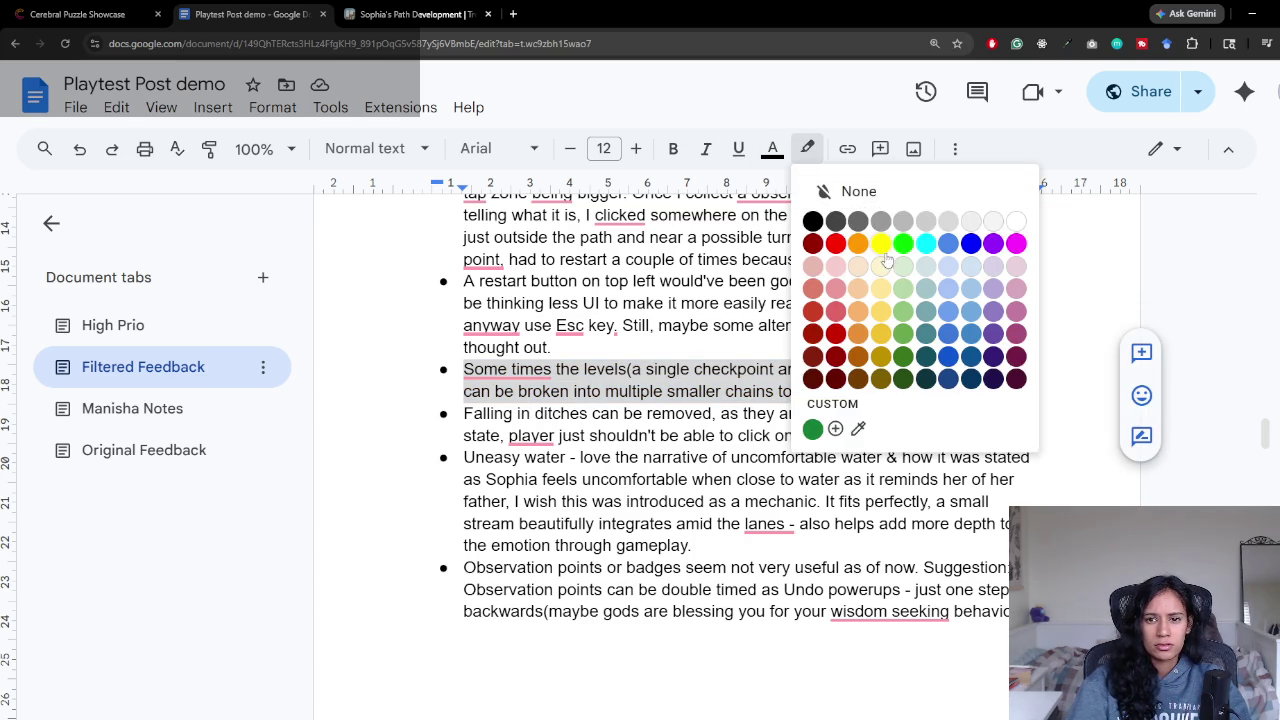
left_click(860, 290)
left_click(645, 369)
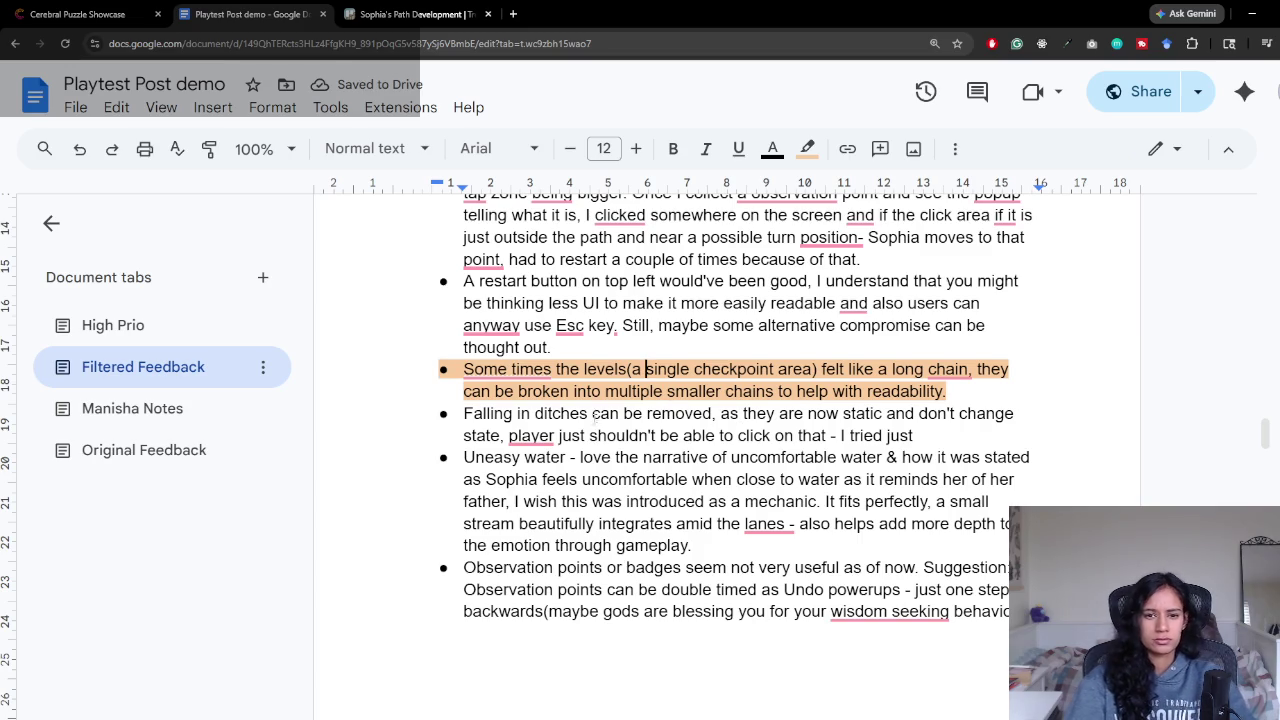
left_click(149, 326)
Step: Add 'No need to fall into cracks' to the High Prio list and start another bullet
type("No need to fall into ")
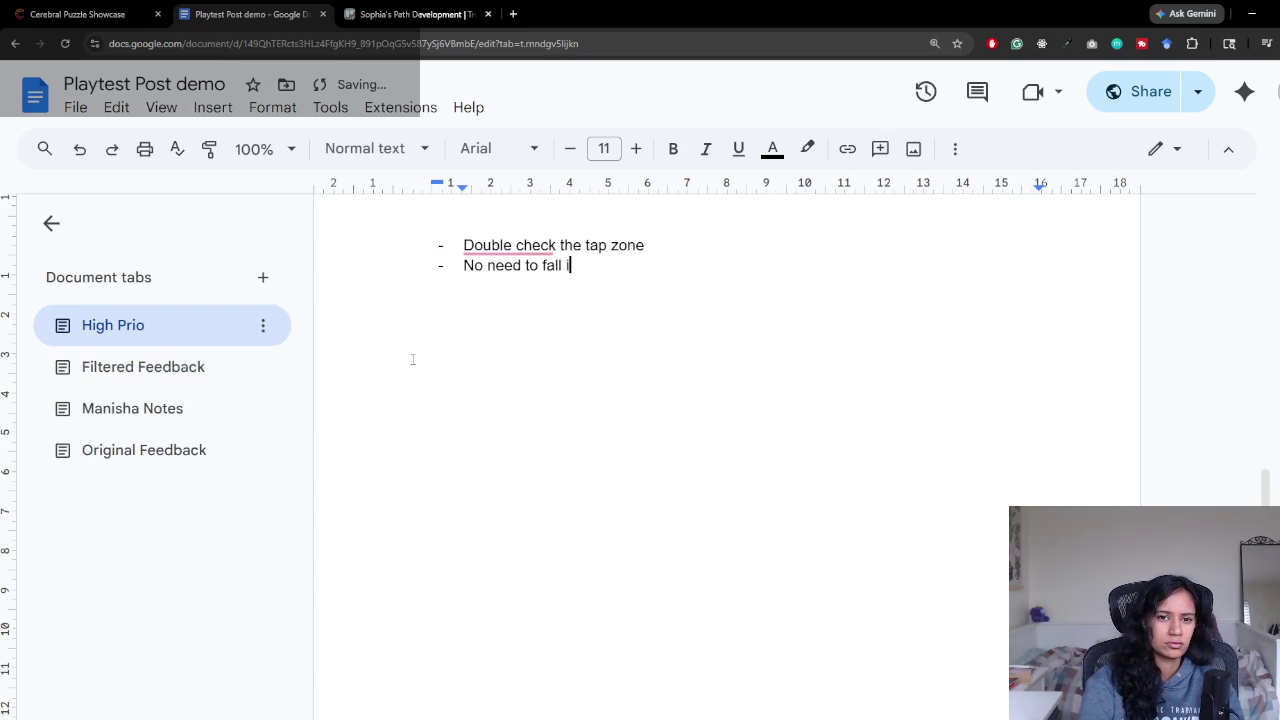
type("cracks")
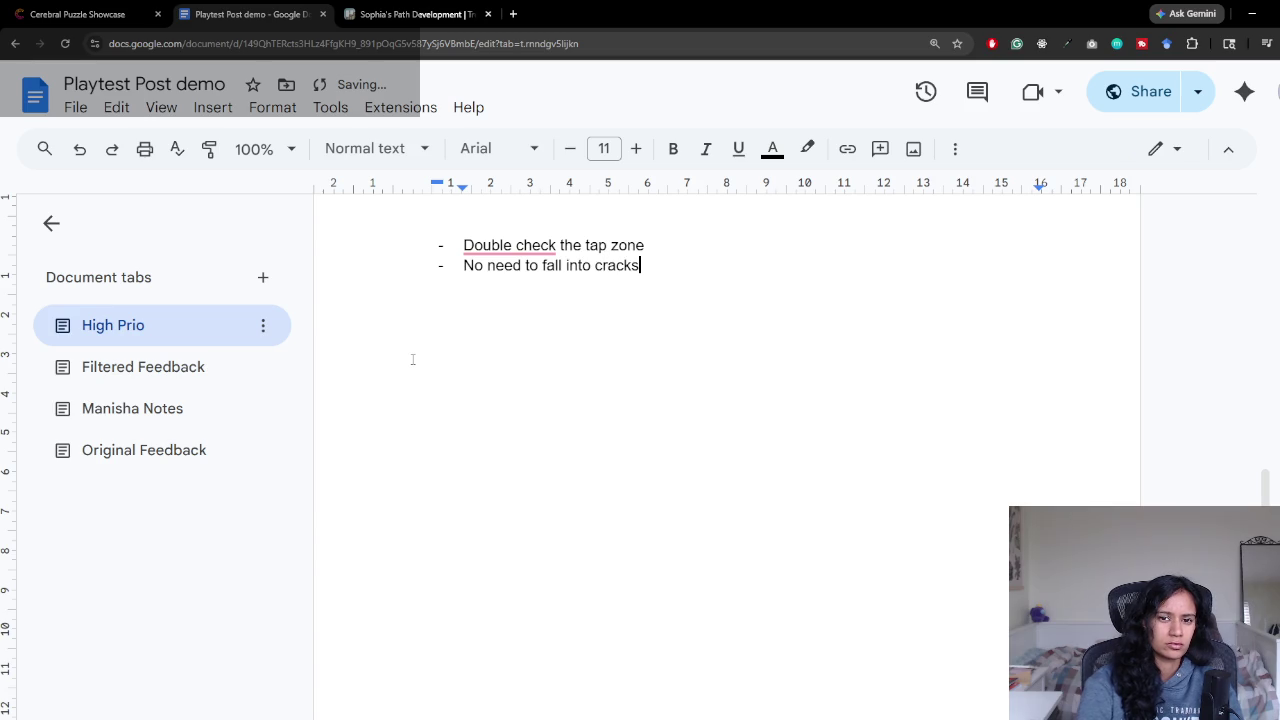
key("Return")
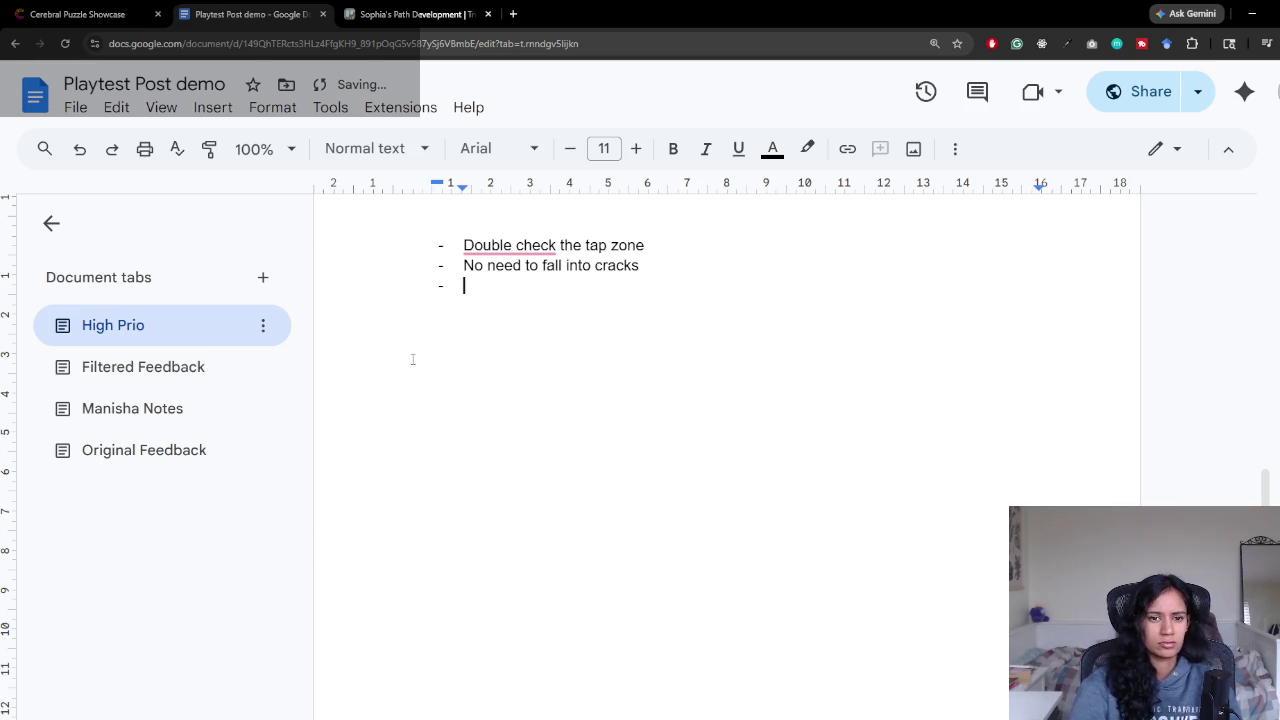
left_click(188, 368)
scroll(655, 472, "down", 6)
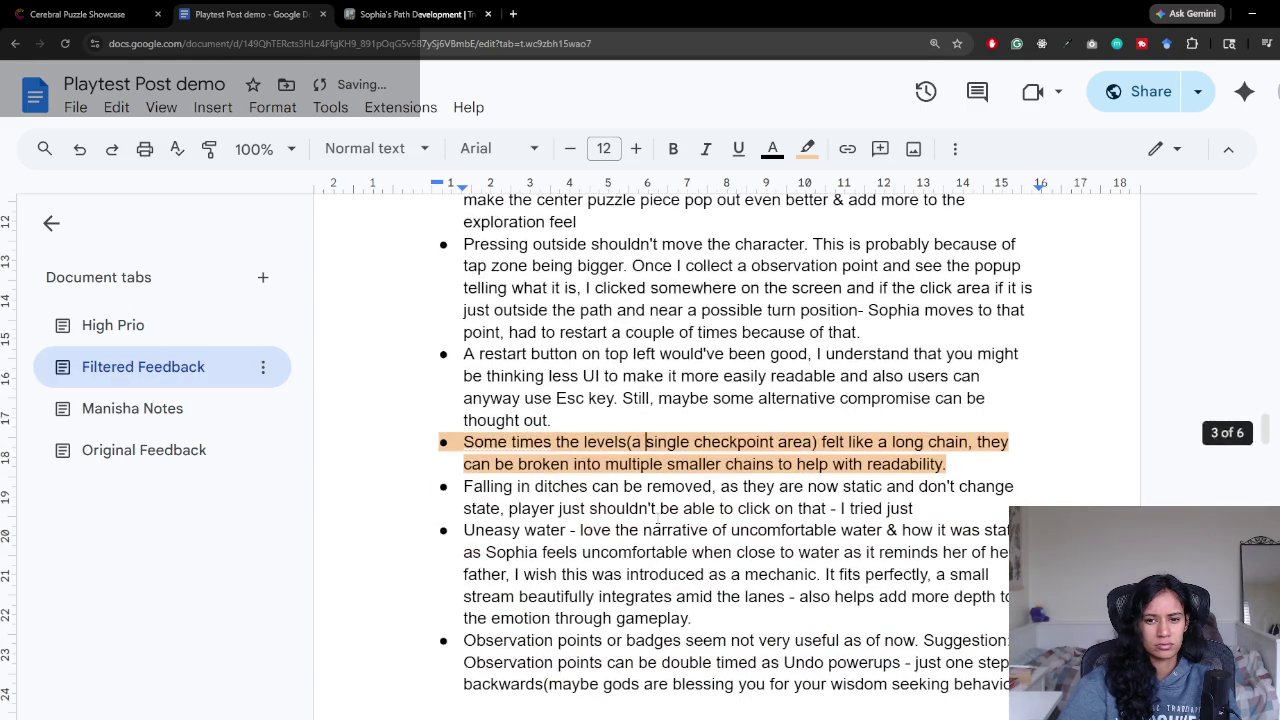
Step: Select the uneasy-water passage in Filtered Feedback, below the falling-in-ditches bullet
left_click_drag(632, 486, 928, 512)
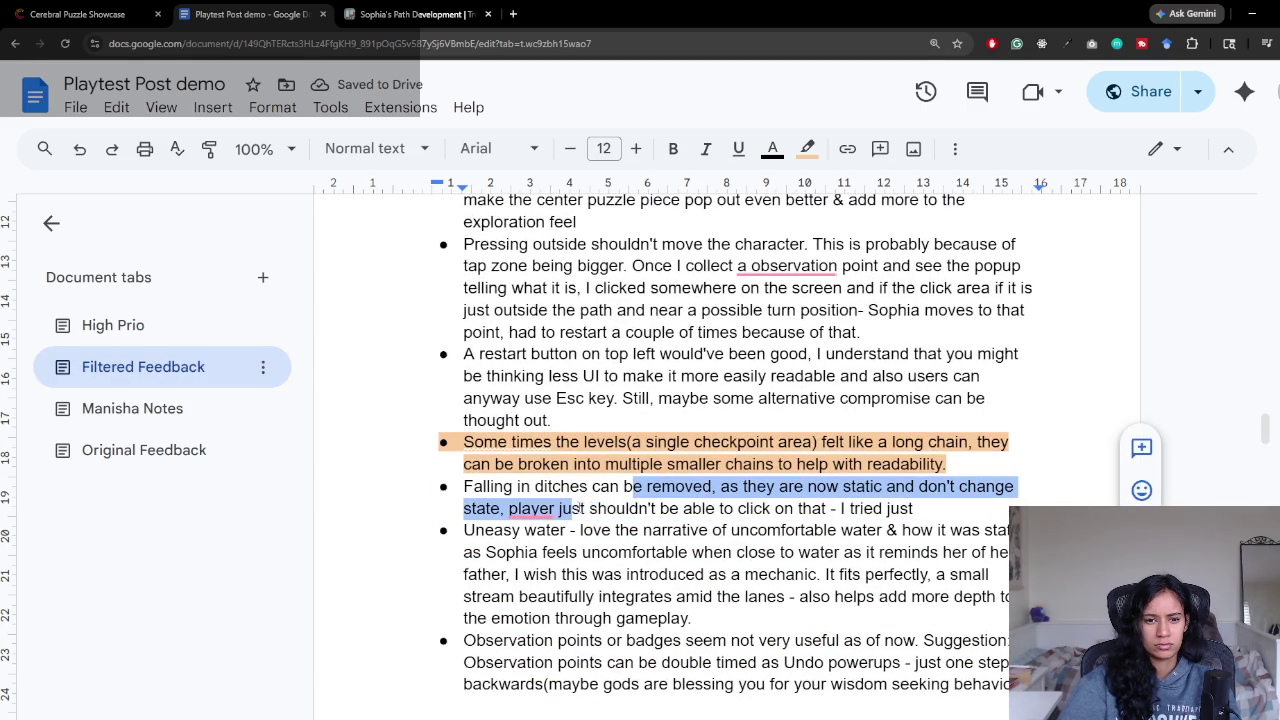
left_click(628, 510)
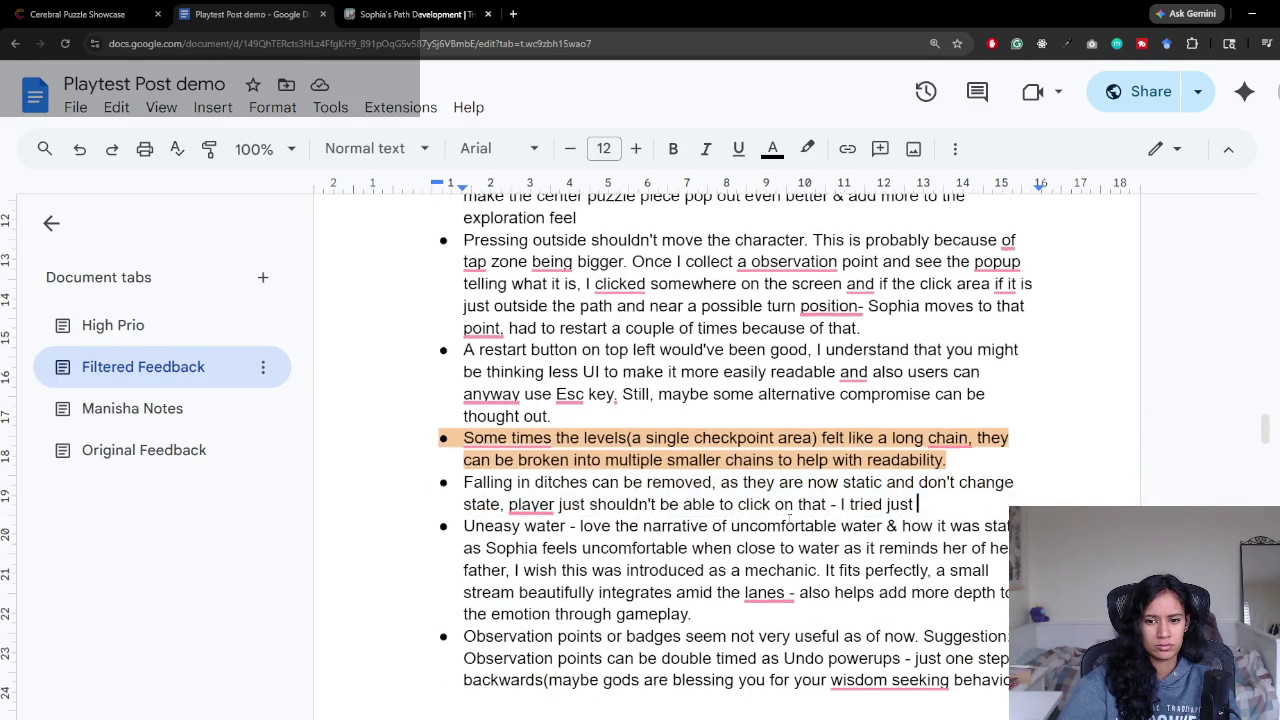
scroll(628, 510, "down", 1)
left_click_drag(464, 461, 833, 466)
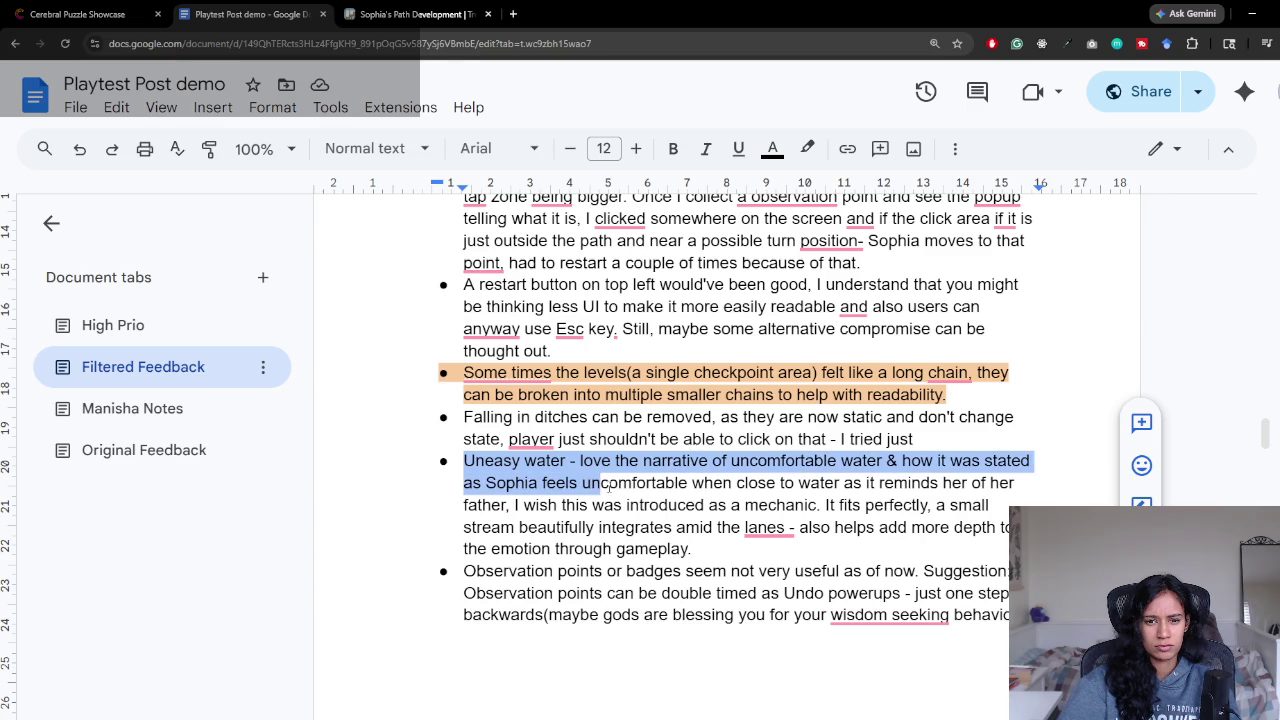
mouse_move(835, 462)
left_mouse_down()
mouse_move(757, 505)
mouse_move(820, 505)
mouse_move(626, 505)
mouse_move(463, 461)
mouse_move(578, 461)
left_mouse_up()
left_click(820, 505)
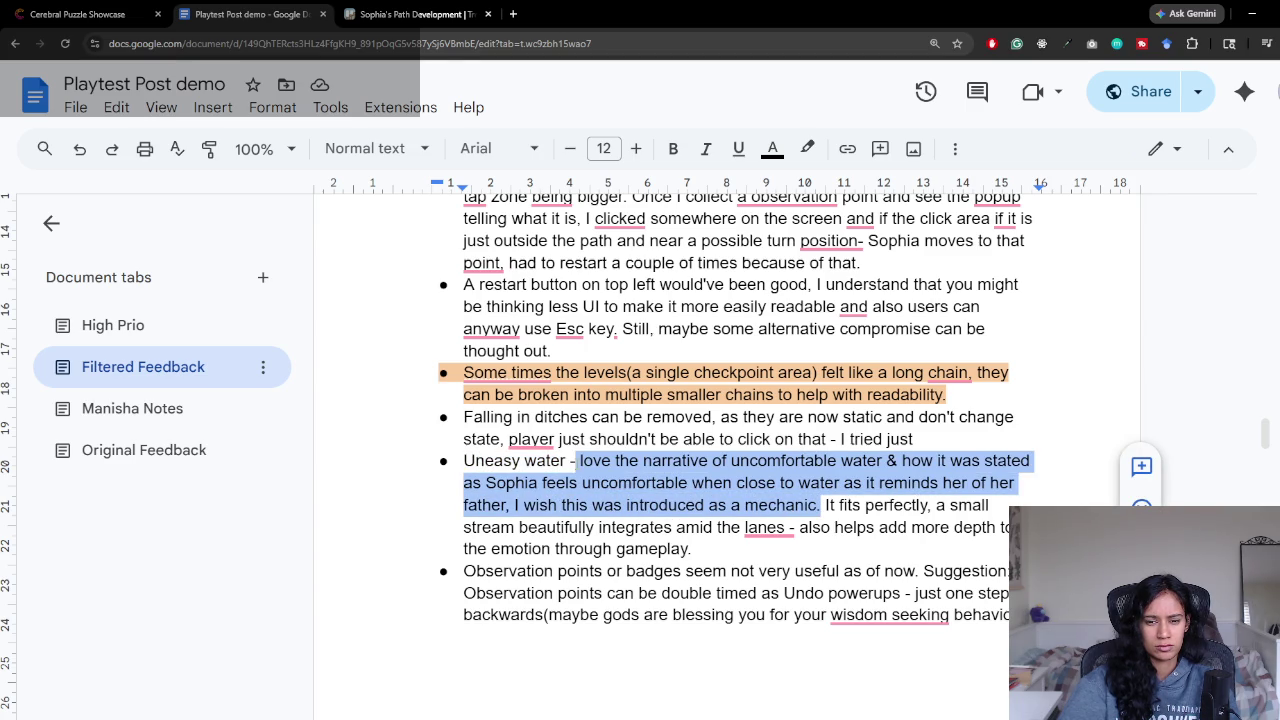
Step: Paste the uncomfortable-water passage as a new dash bullet at the end of the notes tab
left_click(132, 408)
left_click(483, 327)
type("-love the narrative of uncomfortable water & how it was stated as Sophia feels uncomfortable when close to water as it reminds her of her father, I wish this was introduced as a mechanic.")
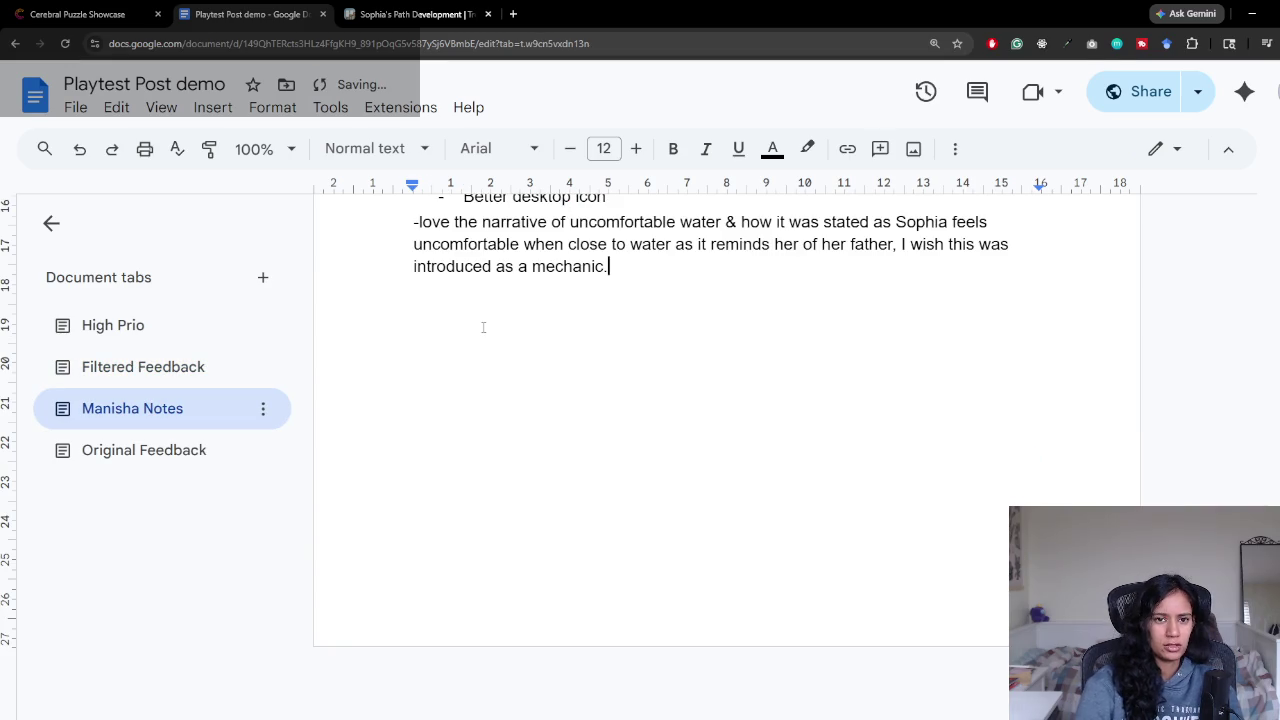
key("ctrl+z")
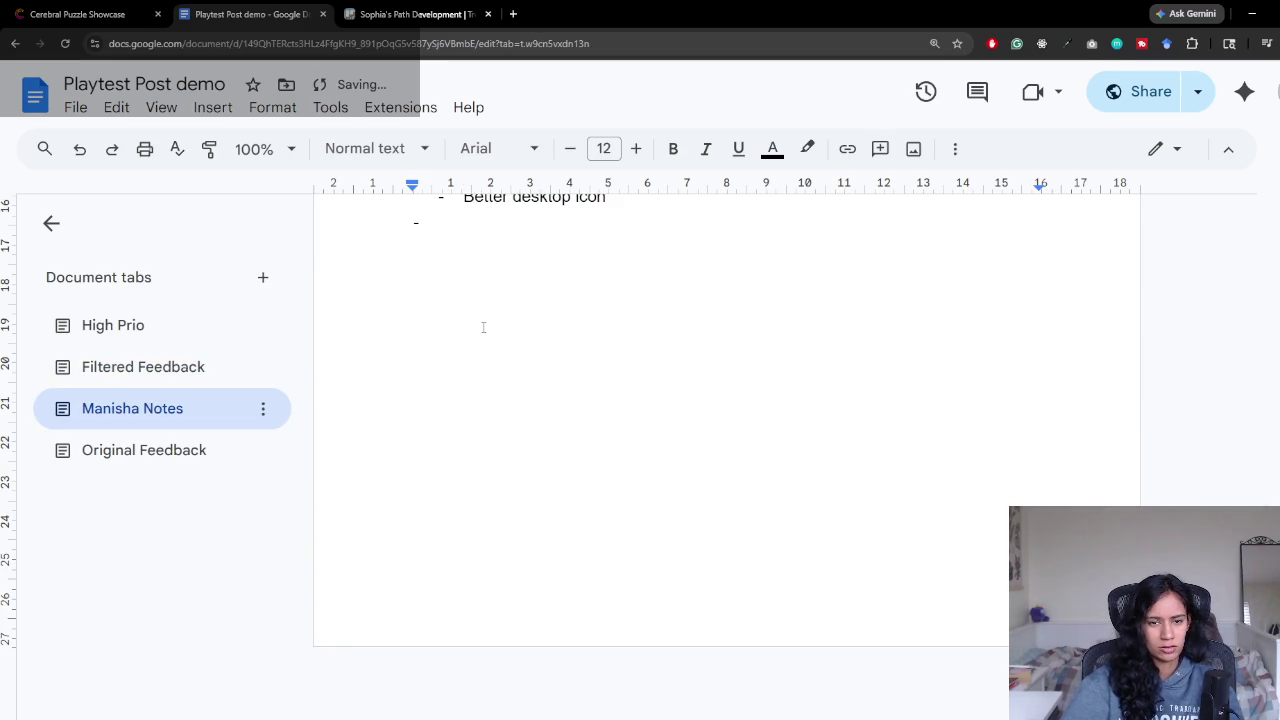
key("ctrl+y")
left_click(418, 222)
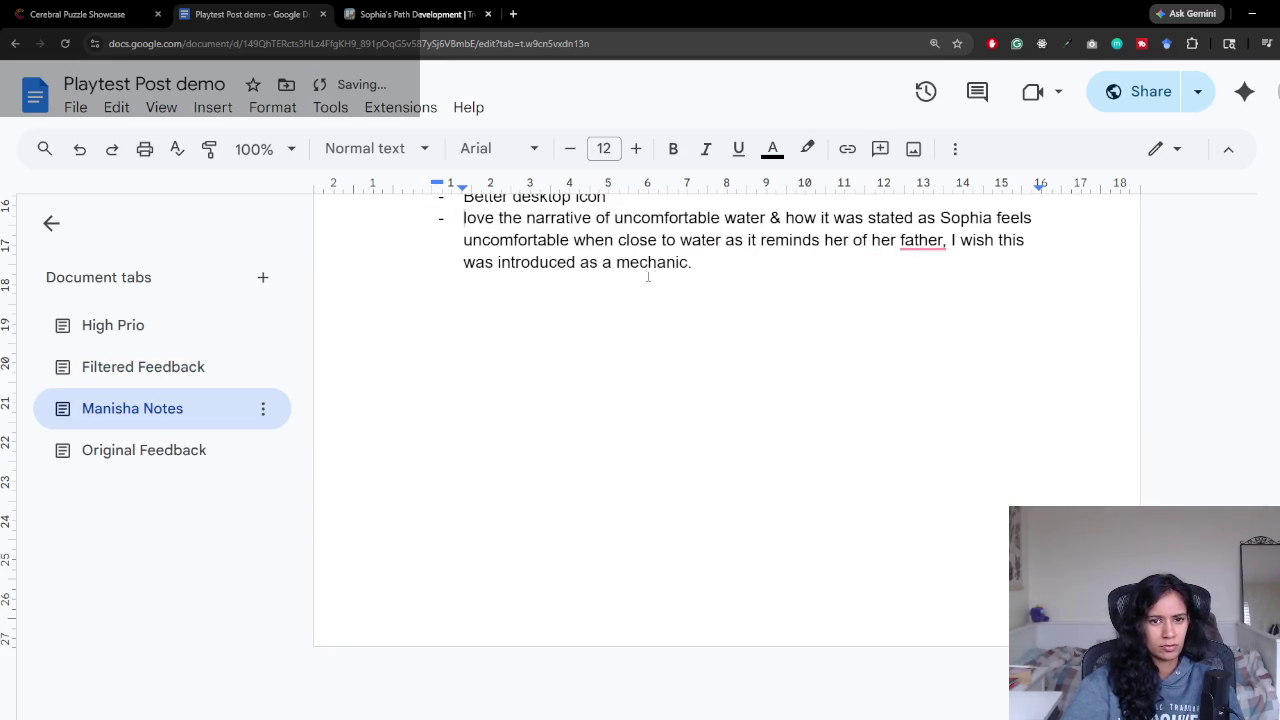
Step: Go back to Filtered Feedback and deselect the copied uneasy-water passage
left_click(113, 325)
left_click(143, 367)
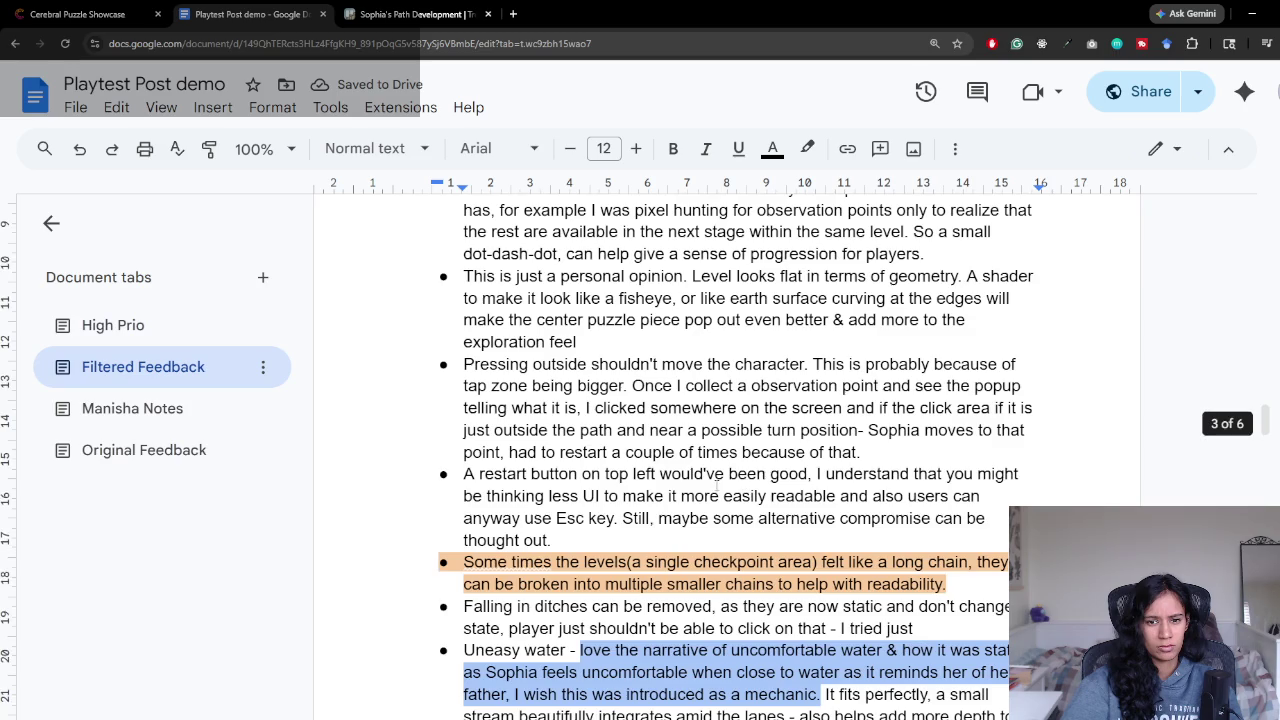
scroll(711, 487, "down", 5)
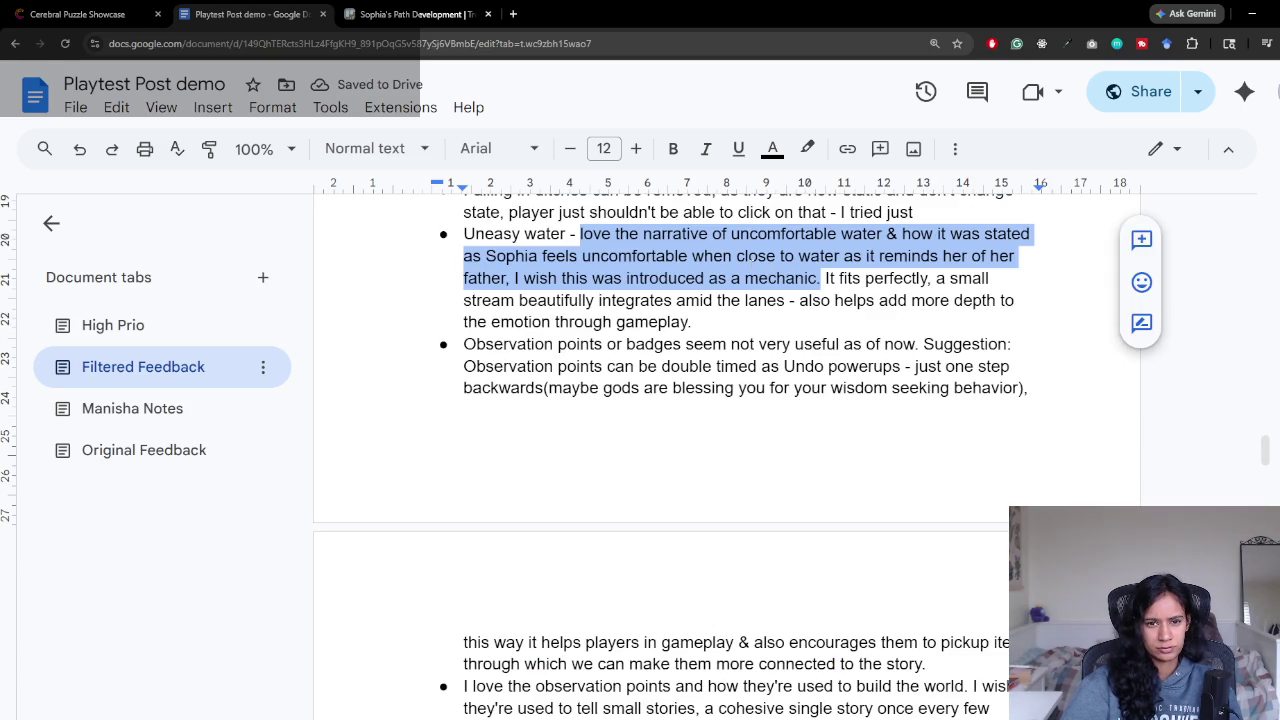
key("Right")
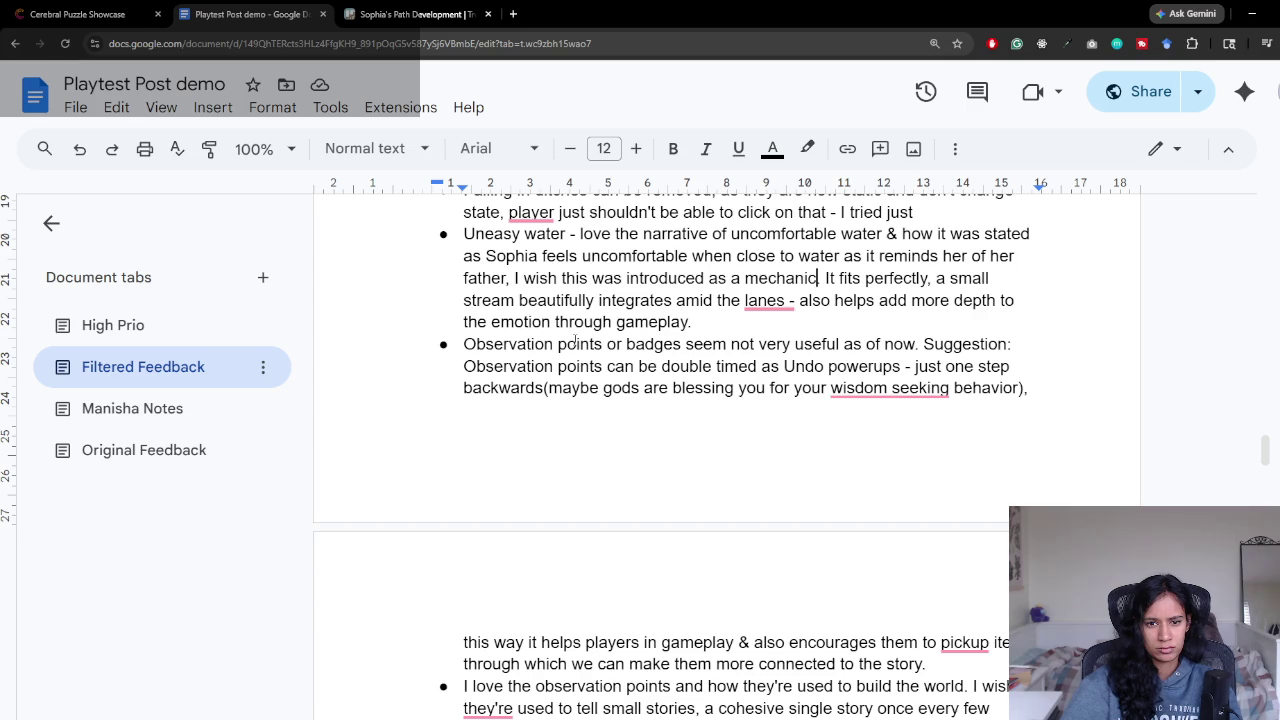
mouse_move(466, 344)
left_mouse_down()
mouse_move(920, 344)
mouse_move(657, 366)
mouse_move(1014, 366)
left_mouse_up()
left_click(1014, 366)
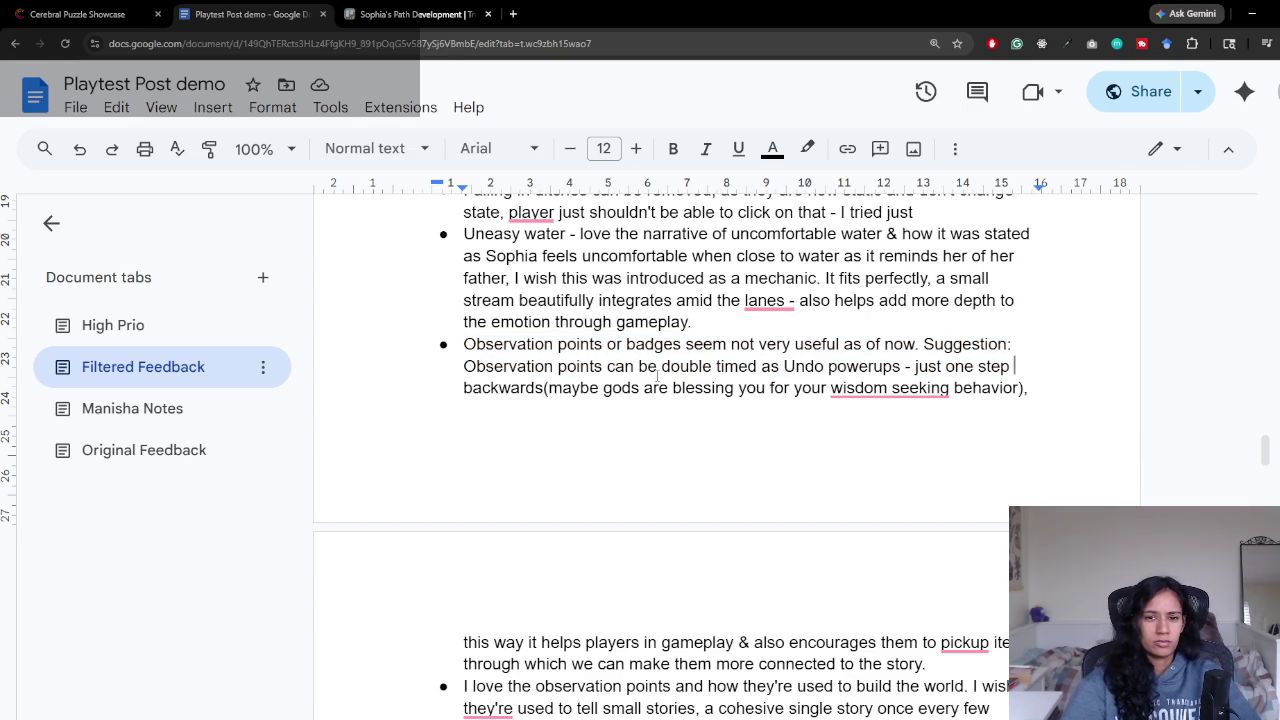
scroll(659, 399, "down", 3)
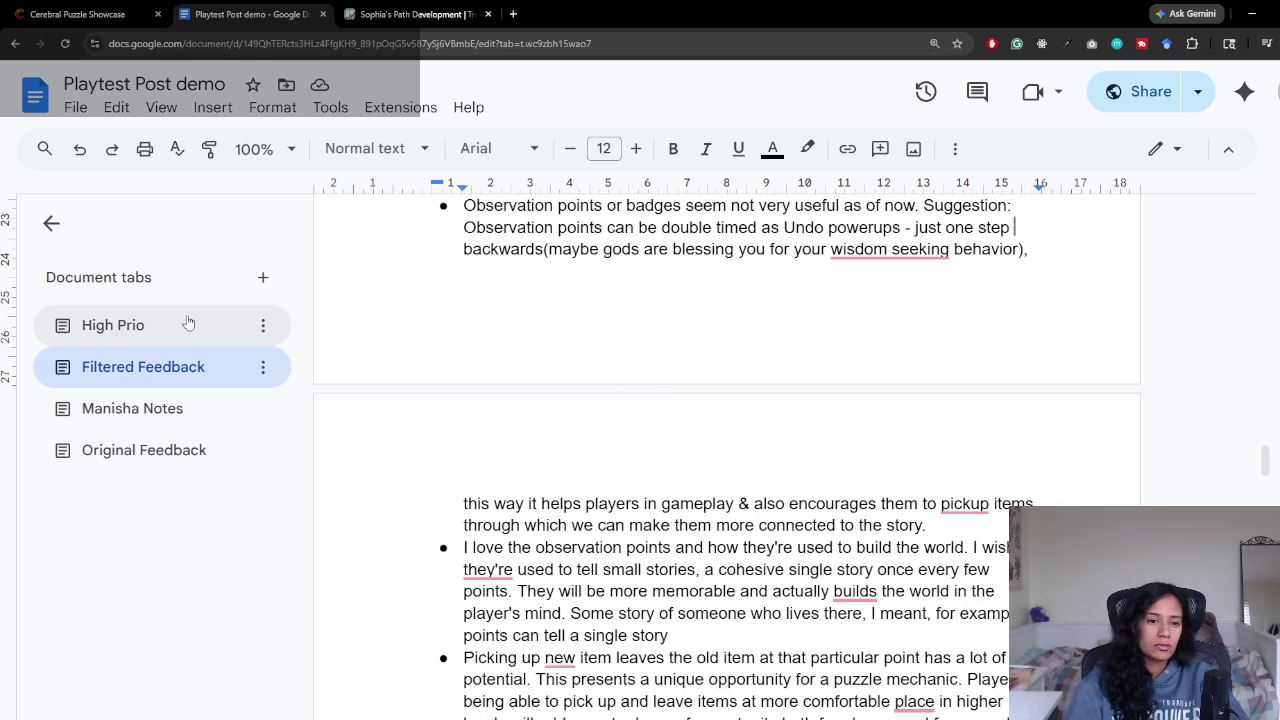
Step: Add the High Prio bullet 'Should i tie undo to a currency', correcting a typo
left_click(157, 341)
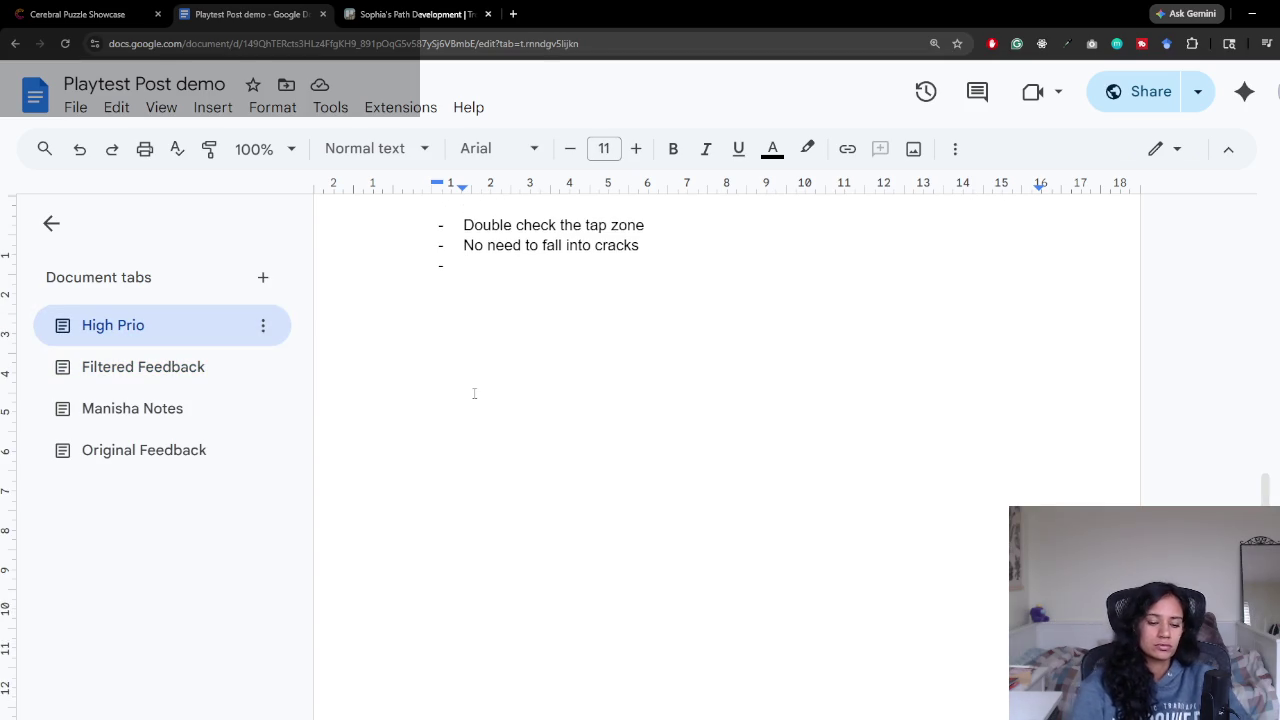
type("should i tie undo to")
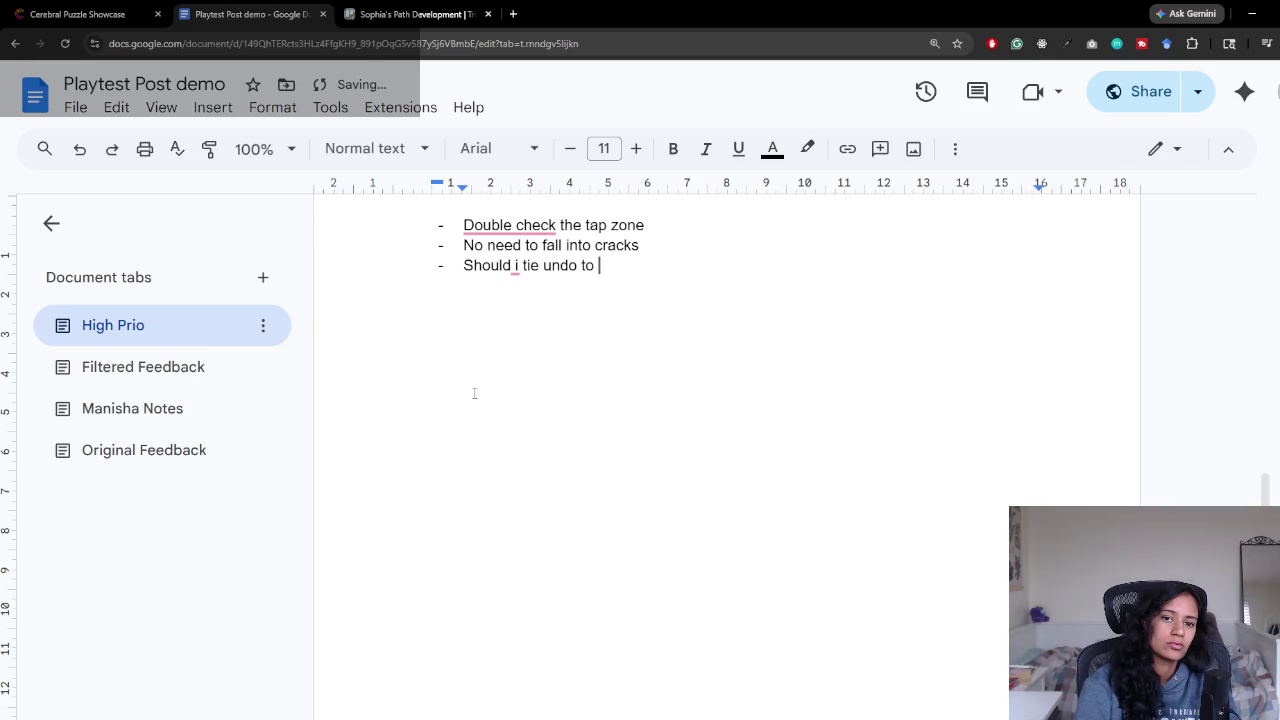
type("rren")
key("BackSpace")
type("cy")
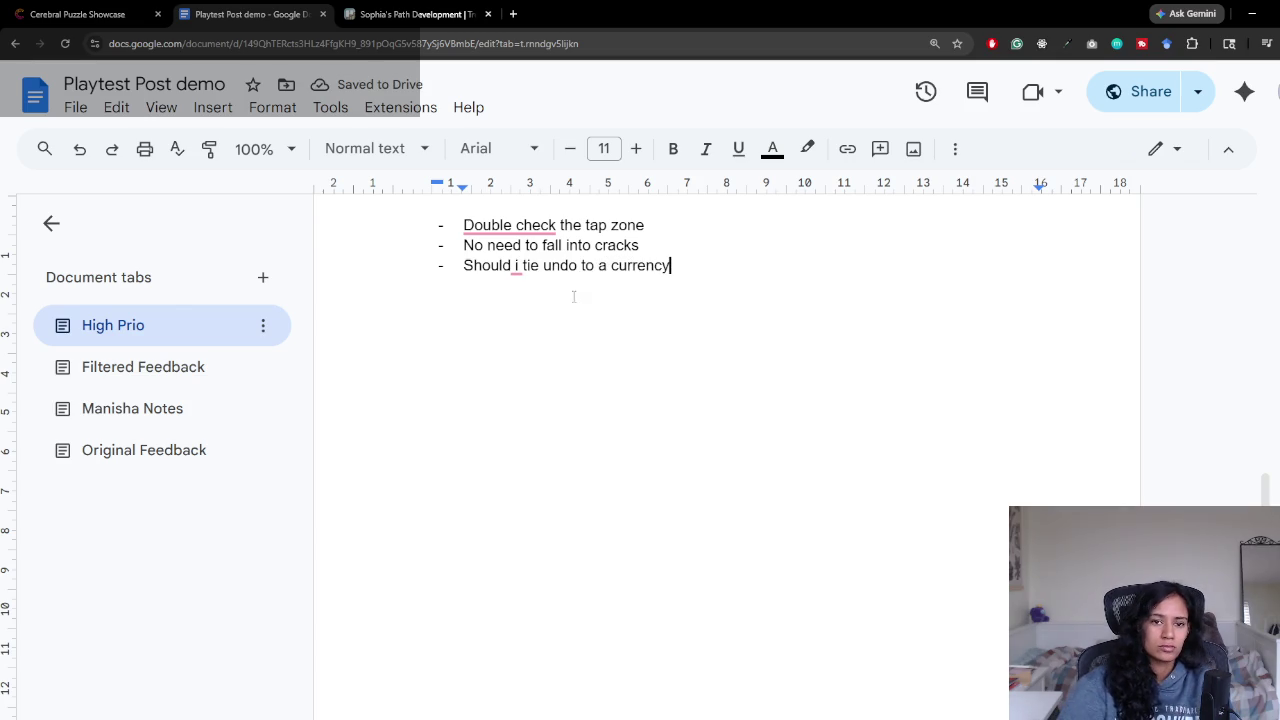
left_click(137, 364)
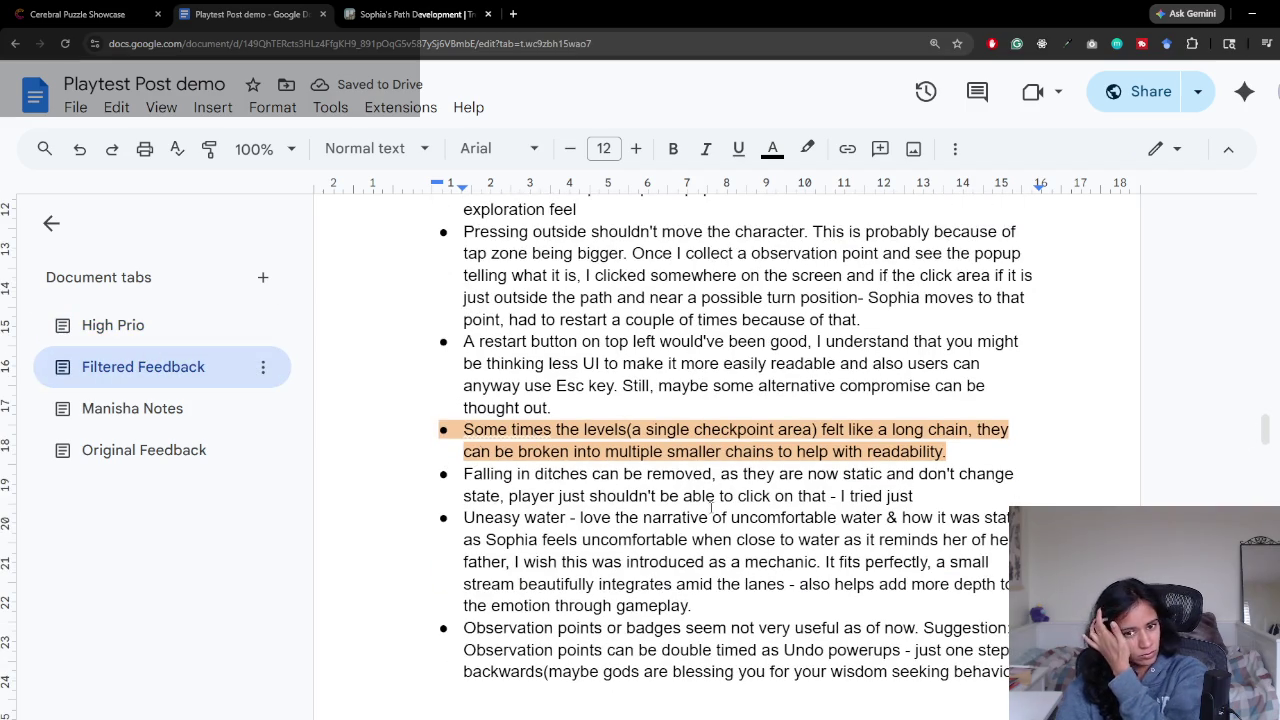
Step: Select the observation-points wish passage further down in Filtered Feedback
scroll(628, 472, "down", 1)
scroll(628, 472, "down", 3)
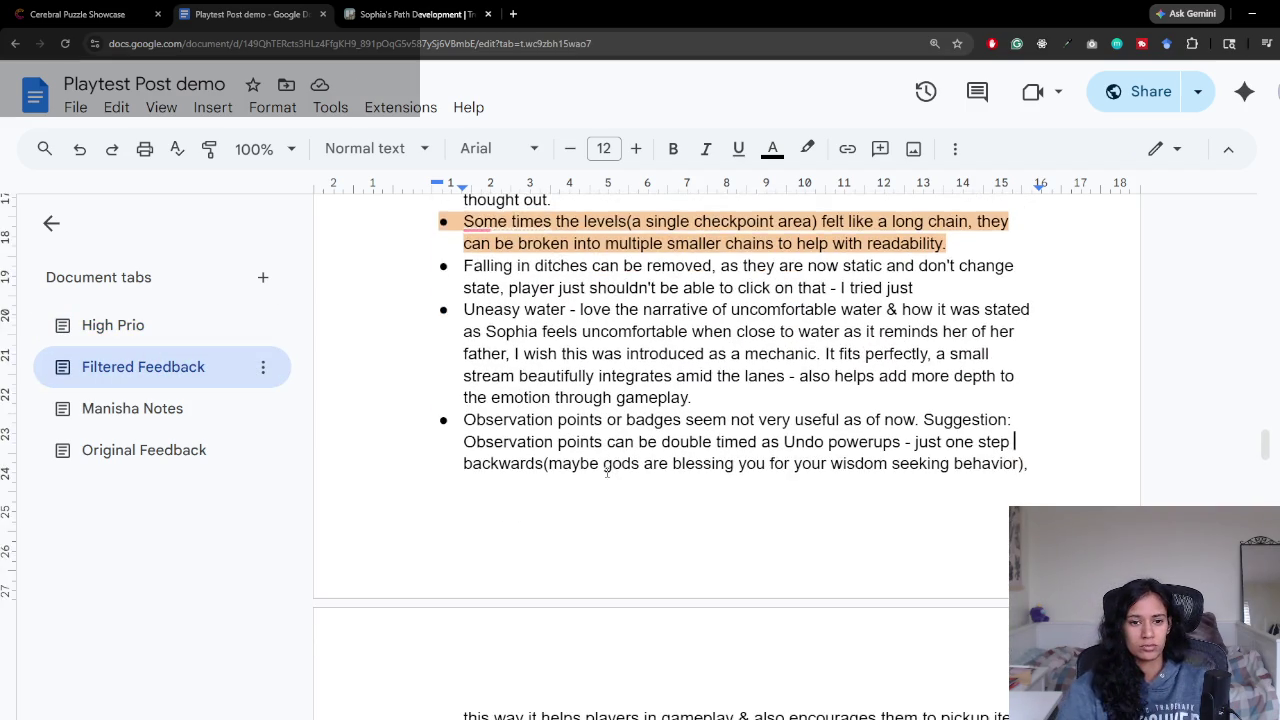
scroll(534, 479, "down", 2)
scroll(560, 460, "down", 1)
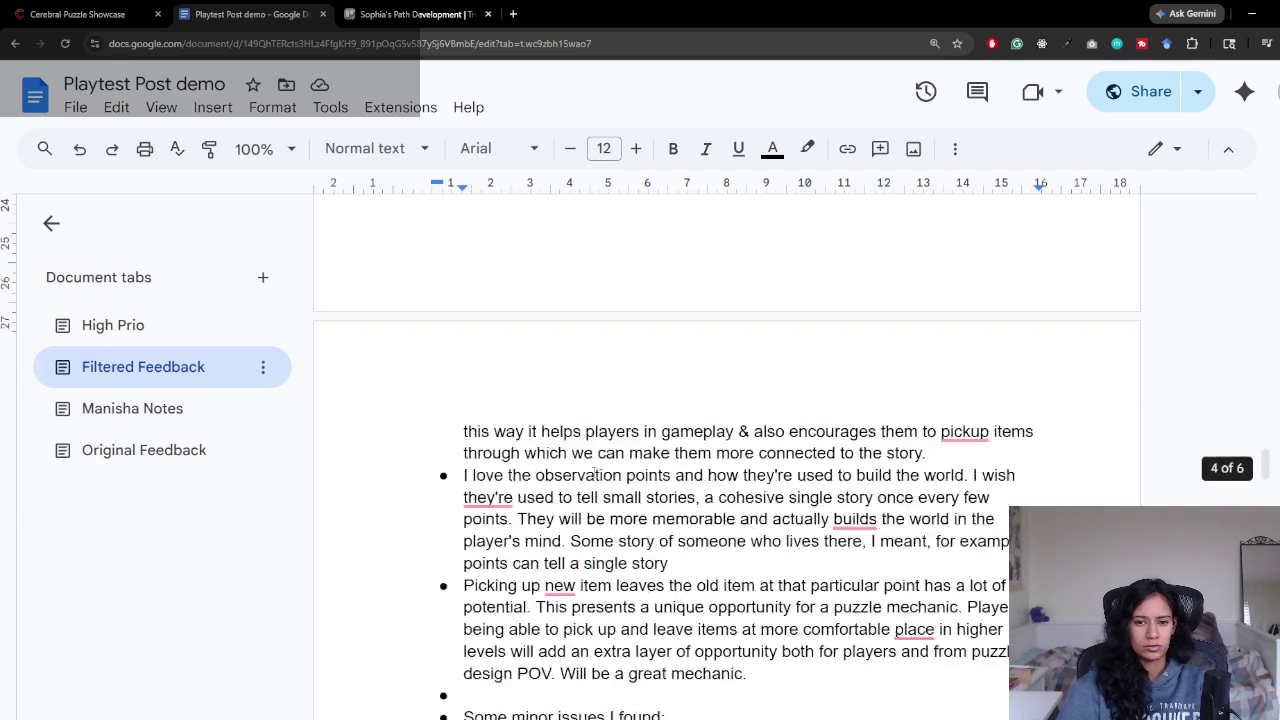
scroll(582, 430, "down", 1)
mouse_move(493, 372)
left_mouse_down()
mouse_move(930, 393)
mouse_move(994, 414)
left_mouse_up()
left_click(994, 414)
mouse_move(533, 414)
left_mouse_down()
mouse_move(837, 437)
mouse_move(576, 437)
left_mouse_up()
left_click(612, 436)
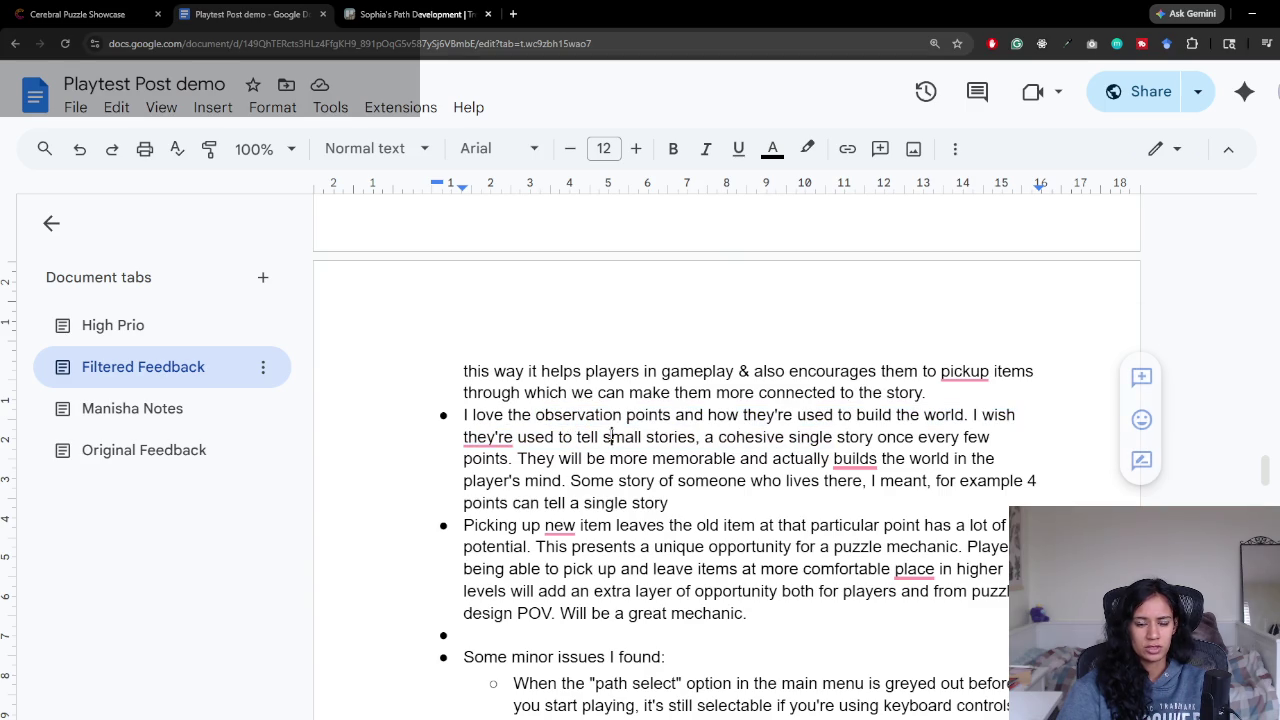
mouse_move(670, 437)
left_mouse_down()
mouse_move(992, 437)
mouse_move(516, 459)
mouse_move(748, 437)
mouse_move(545, 415)
left_mouse_up()
left_click(538, 459)
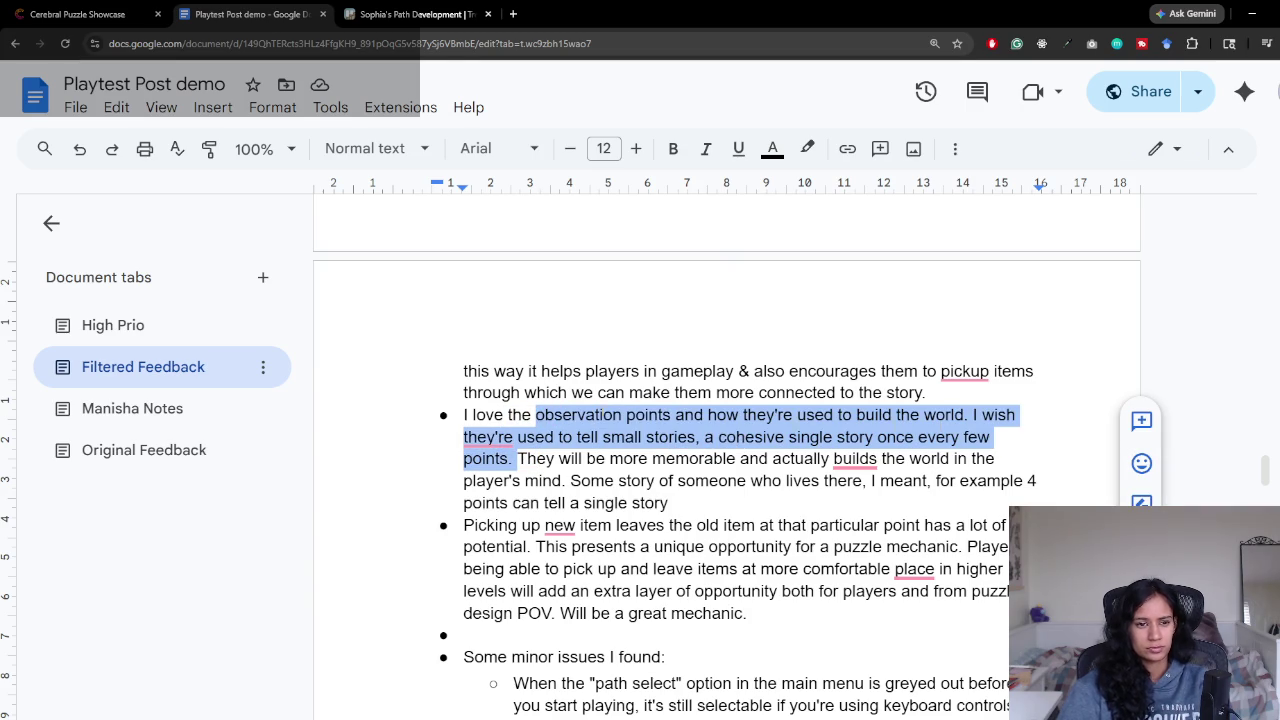
Step: Paste the observation-points passage as a new bullet after 'mechanic.' in Manisha Notes
left_click(150, 408)
scroll(517, 391, "up", 1)
scroll(589, 343, "up", 1)
left_click_drag(692, 470, 716, 461)
key("Return")
type("observation points and how they're used to build the world. I wish they're used to tell small stories, a cohesive single story once every few points.")
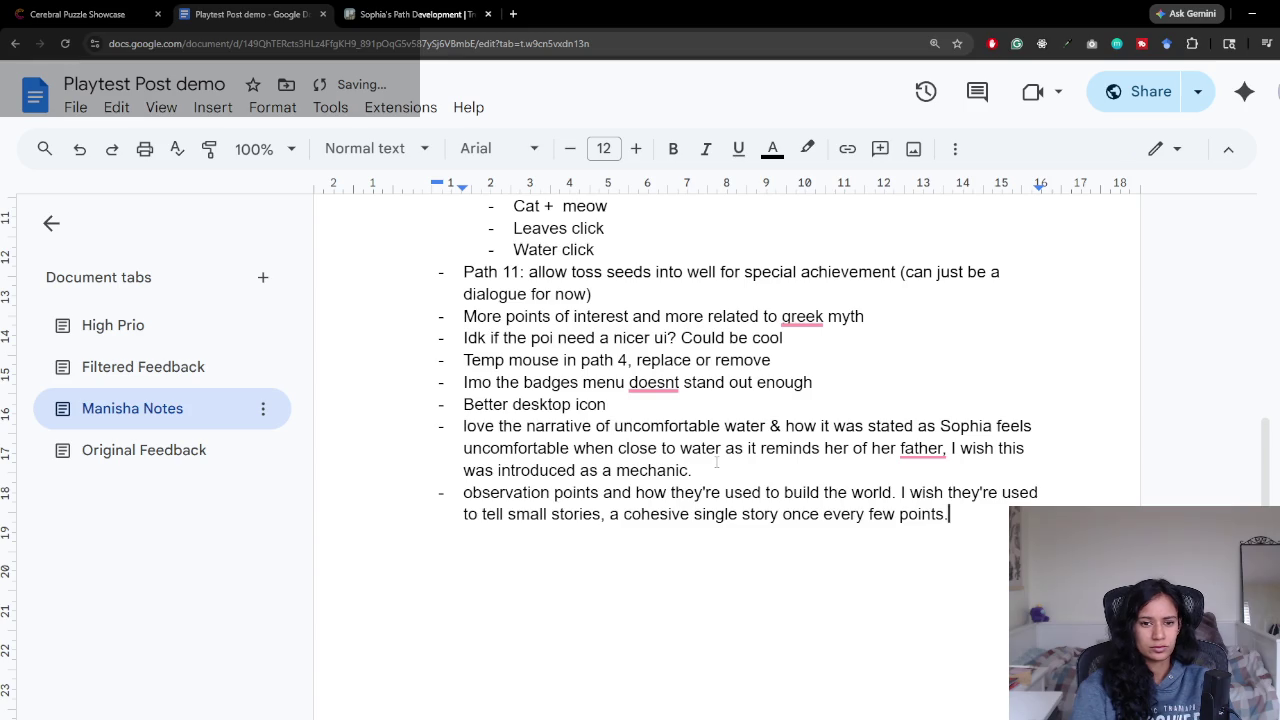
Step: Reread the observation-points lines about single stories and who lives there
left_click(108, 327)
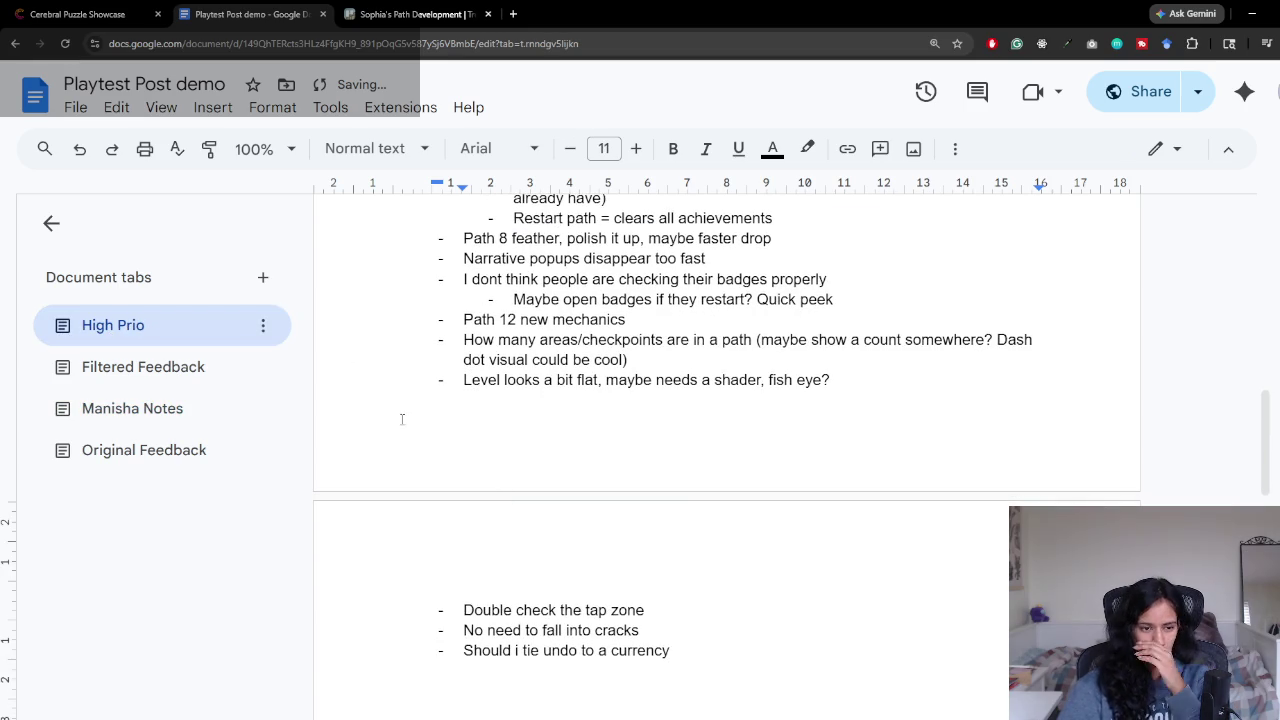
left_click(143, 367)
scroll(766, 485, "down", 2)
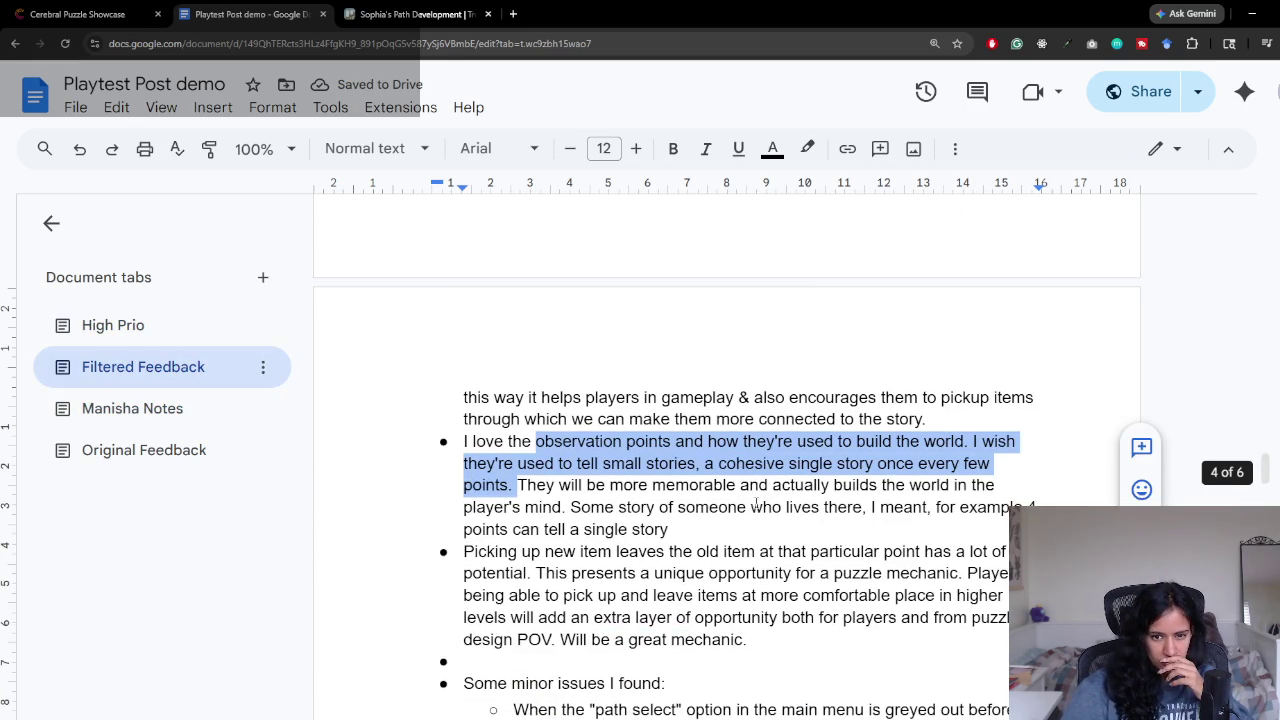
left_click_drag(517, 485, 848, 507)
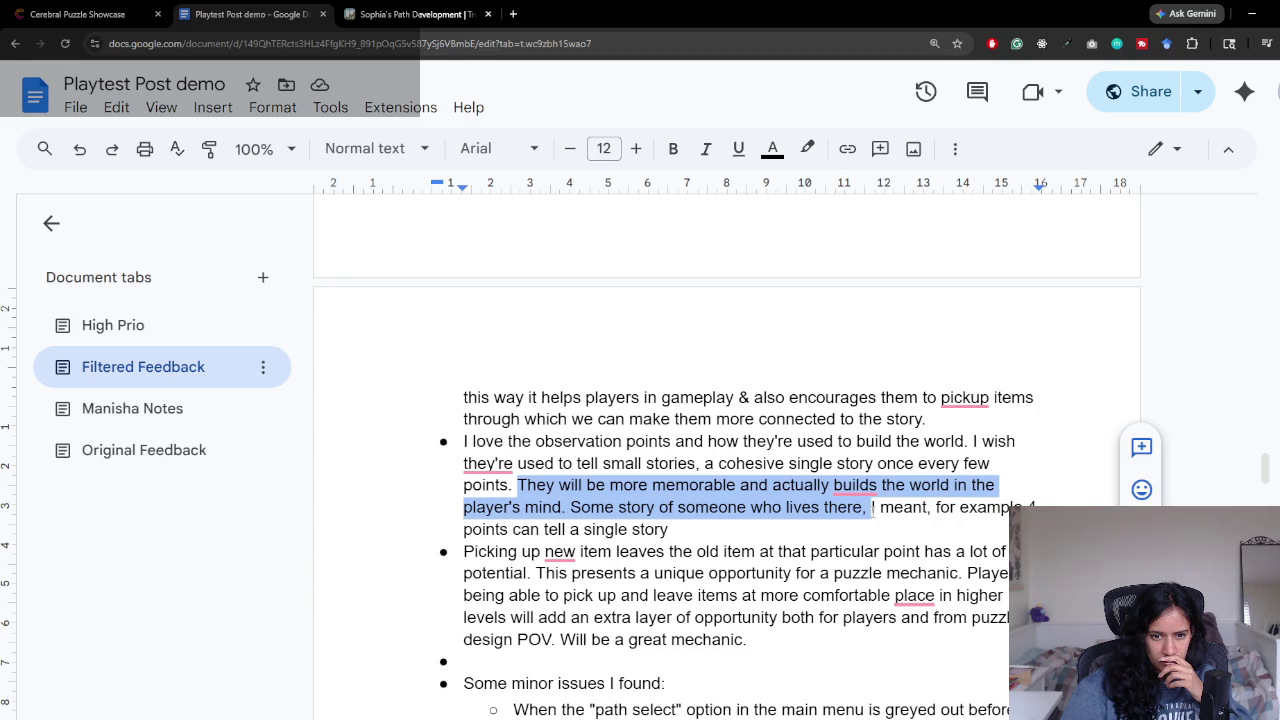
left_click_drag(848, 507, 837, 525)
left_click(837, 525)
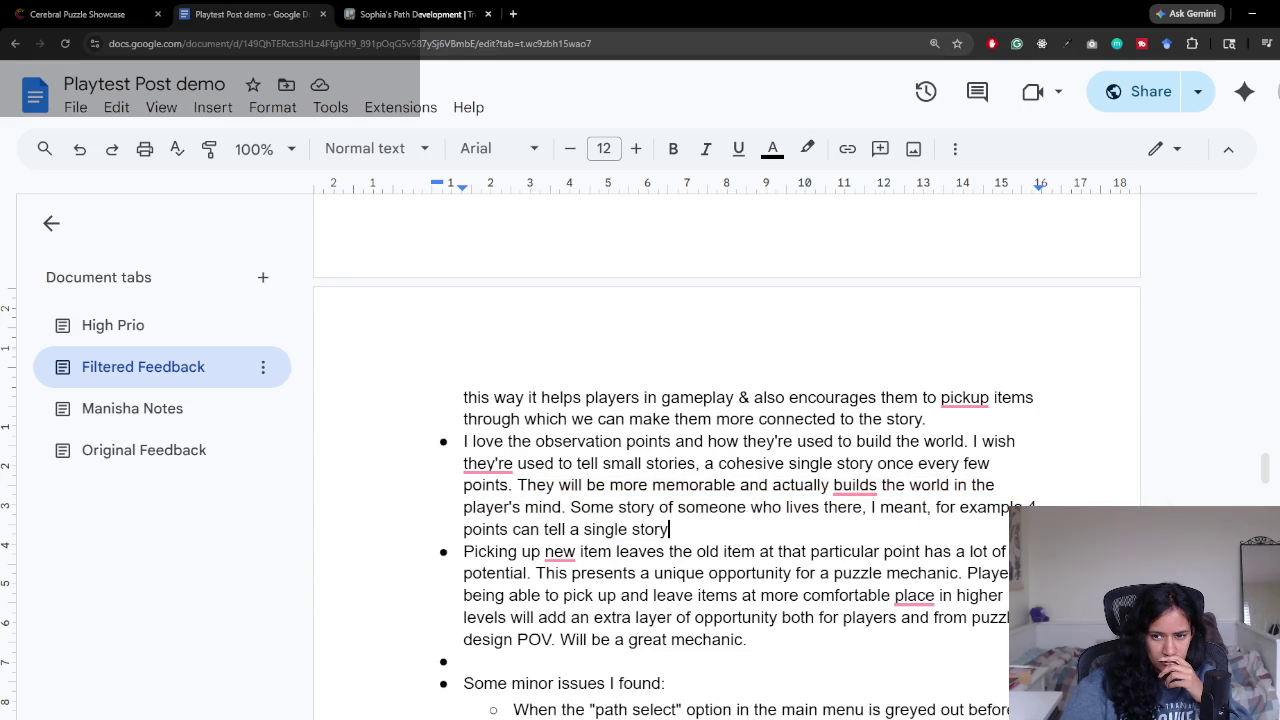
left_click_drag(678, 527, 678, 507)
left_click(677, 507)
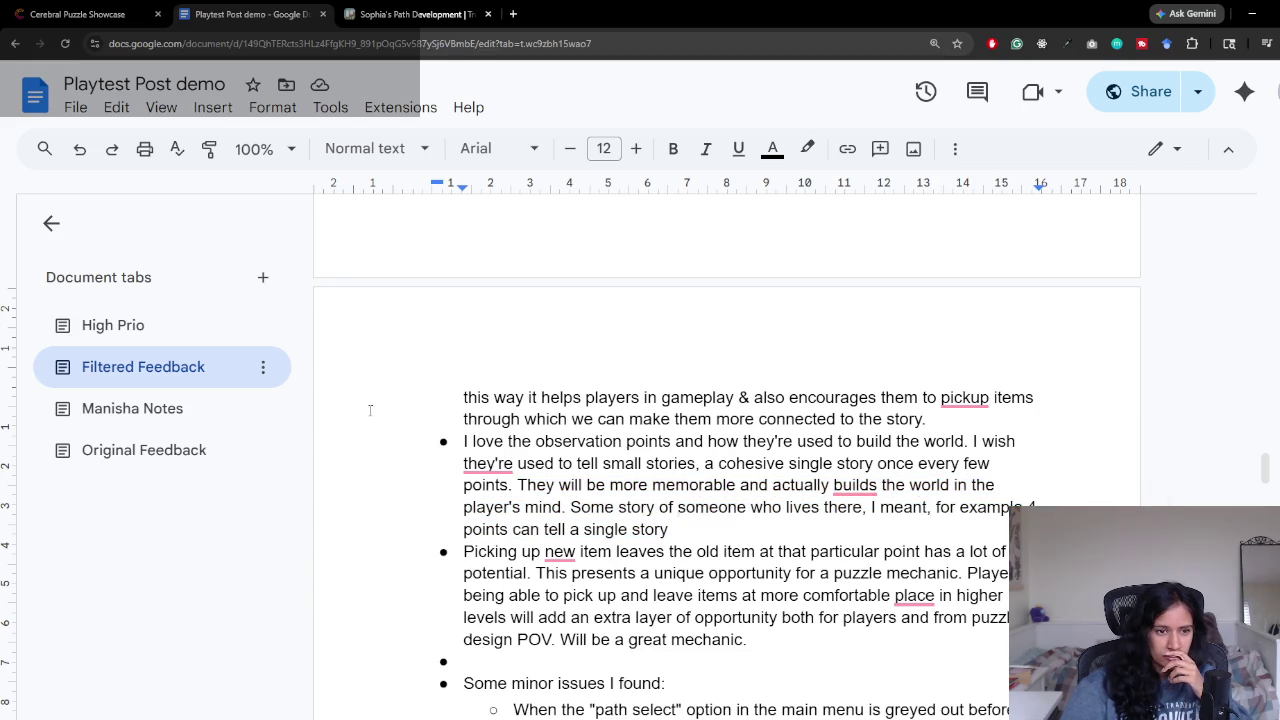
left_click(132, 408)
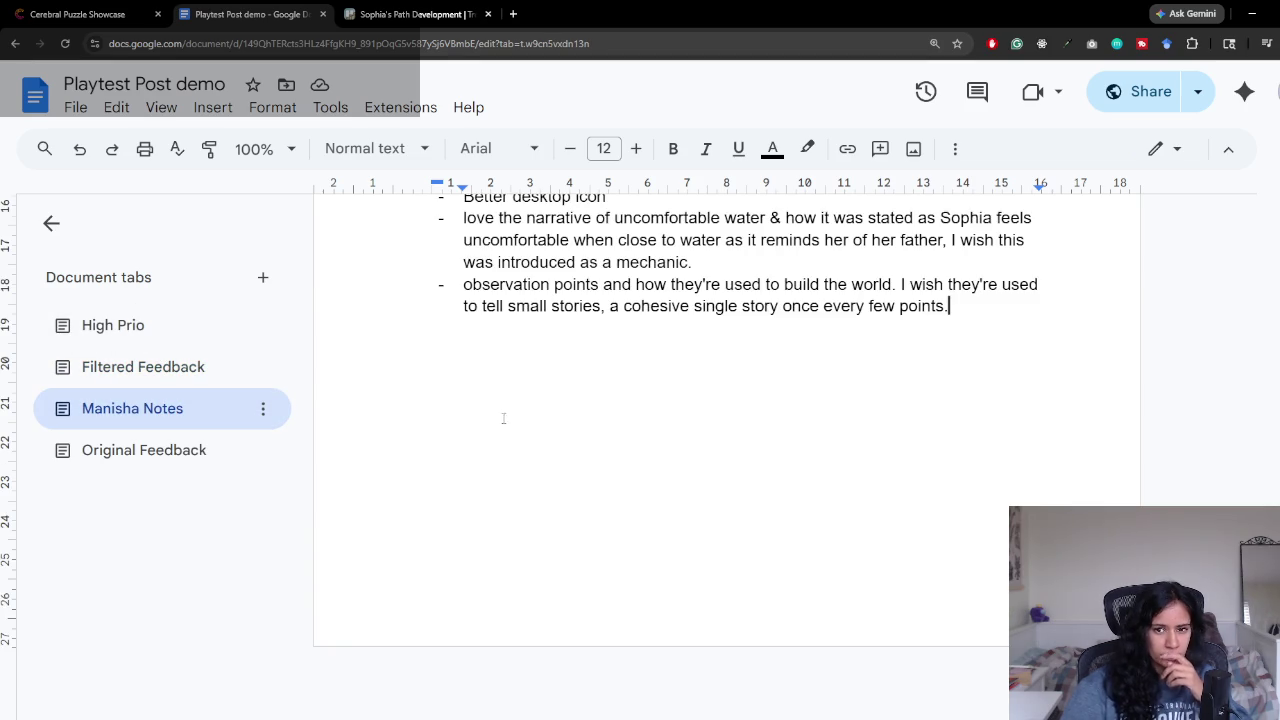
Step: Extend the observation-points note with 'Like in a path, make it more cohesive…' and start a new bullet
type("Like")
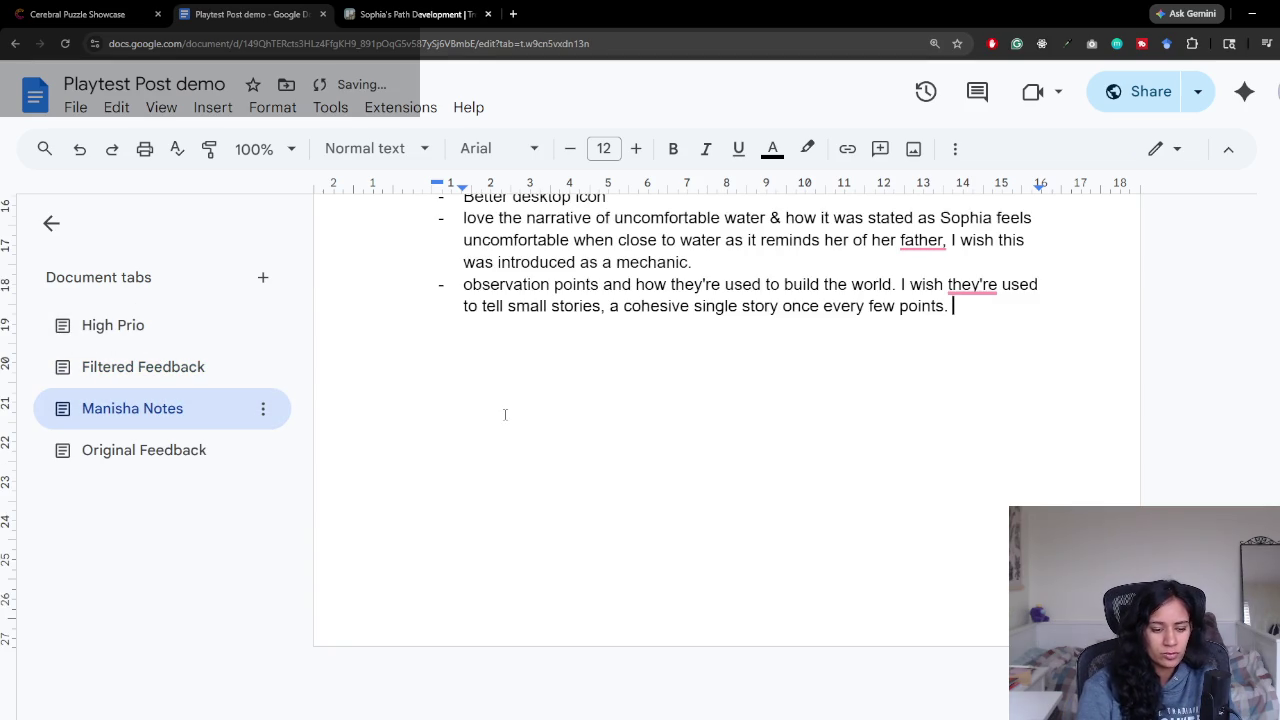
type(" for")
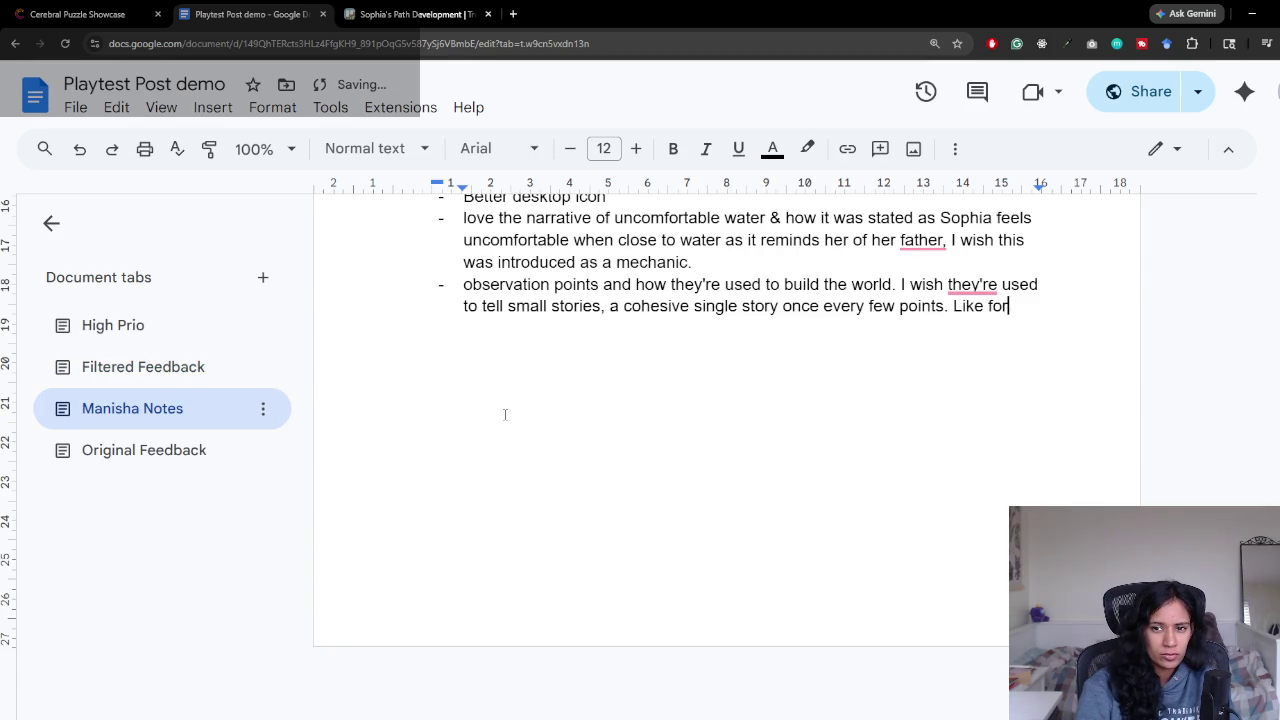
key("BackSpace")
key("BackSpace")
key("BackSpace")
type("i")
type("path")
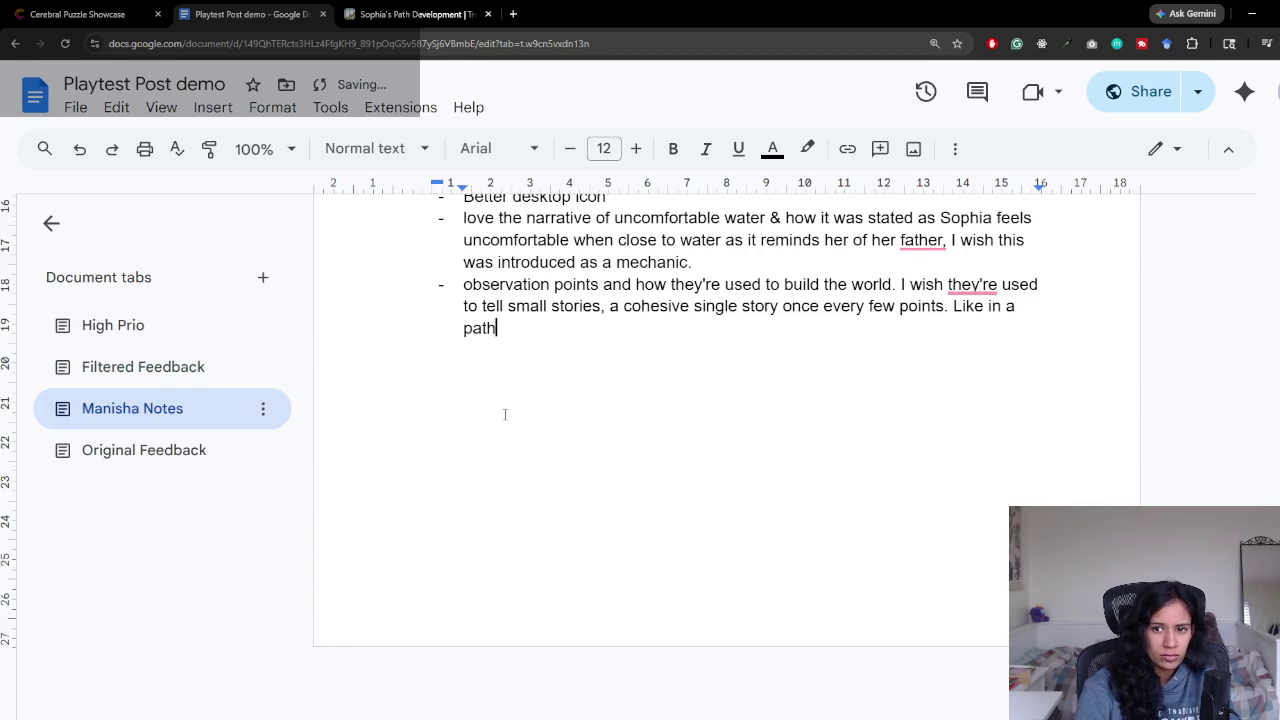
type("ke")
type(" it more cohesiv")
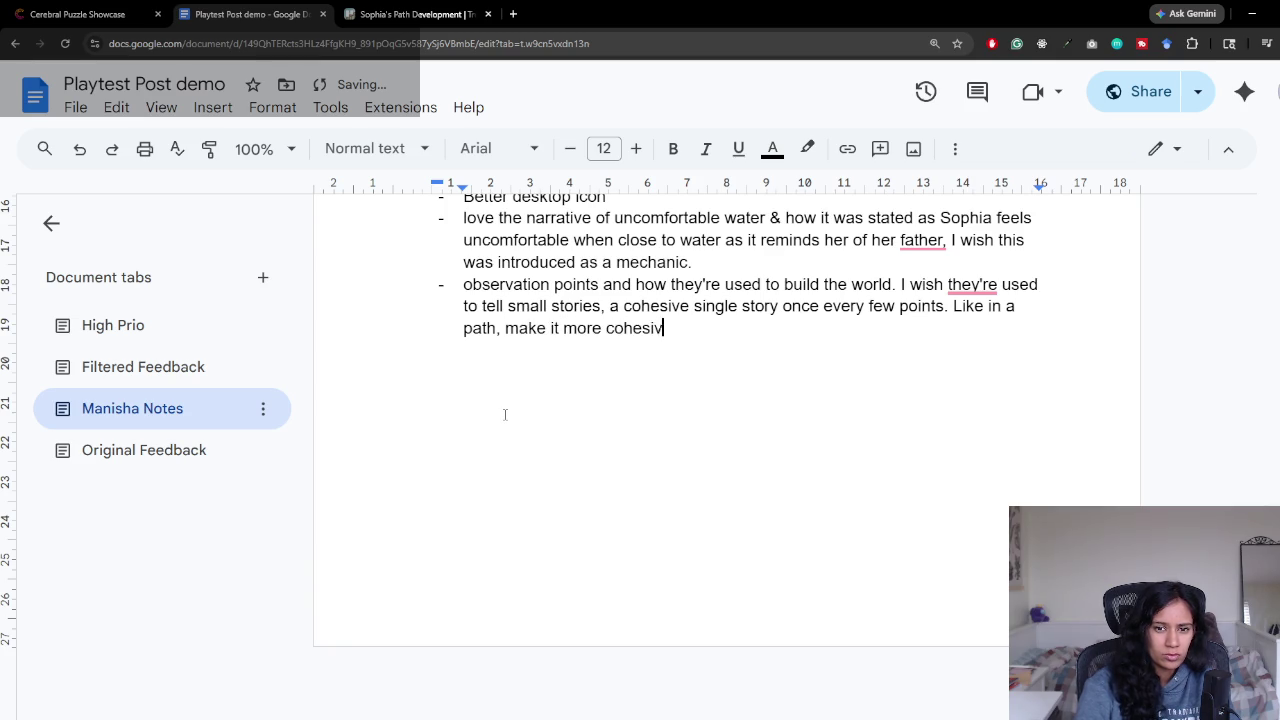
type(".")
key("Return")
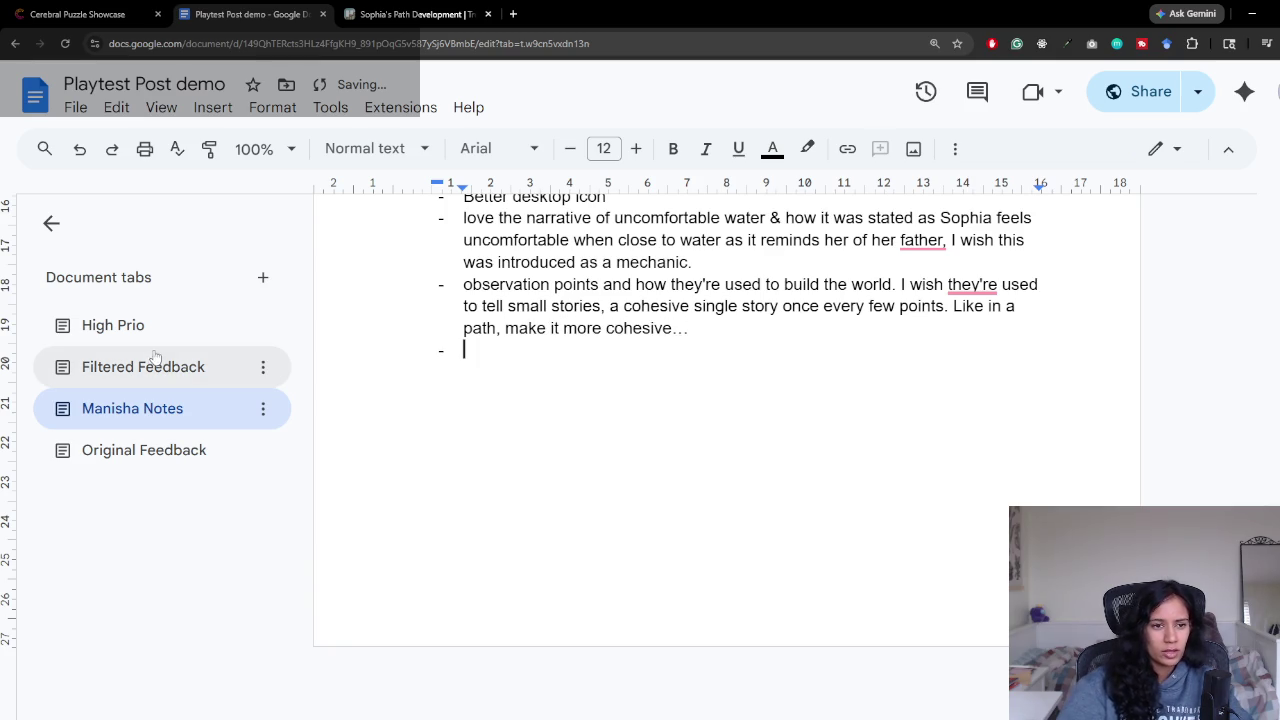
left_click(147, 370)
scroll(650, 550, "down", 5)
scroll(560, 480, "down", 1)
scroll(514, 411, "down", 1)
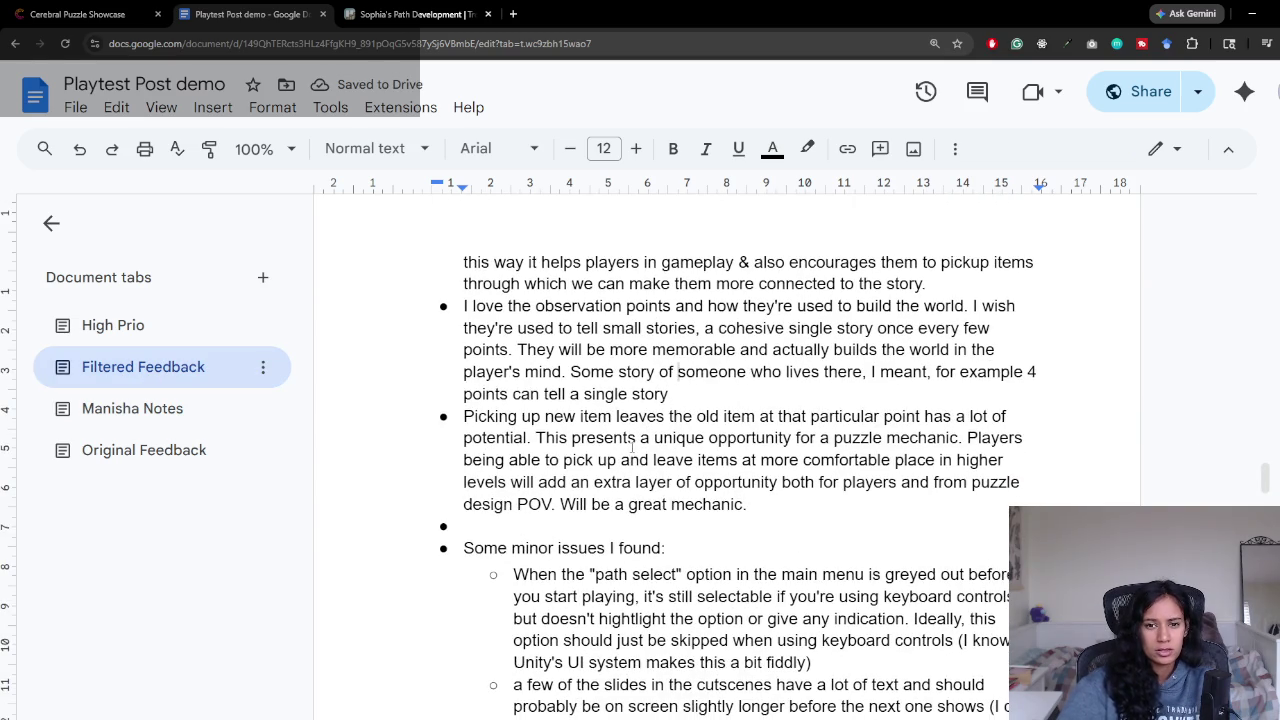
Step: Select the 'Picking up new item' swapping paragraph in Filtered Feedback
mouse_move(461, 416)
left_mouse_down()
mouse_move(678, 437)
mouse_move(1000, 440)
mouse_move(776, 460)
mouse_move(889, 460)
left_mouse_up()
mouse_move(627, 482)
left_mouse_down()
mouse_move(614, 460)
mouse_move(1008, 460)
left_mouse_up()
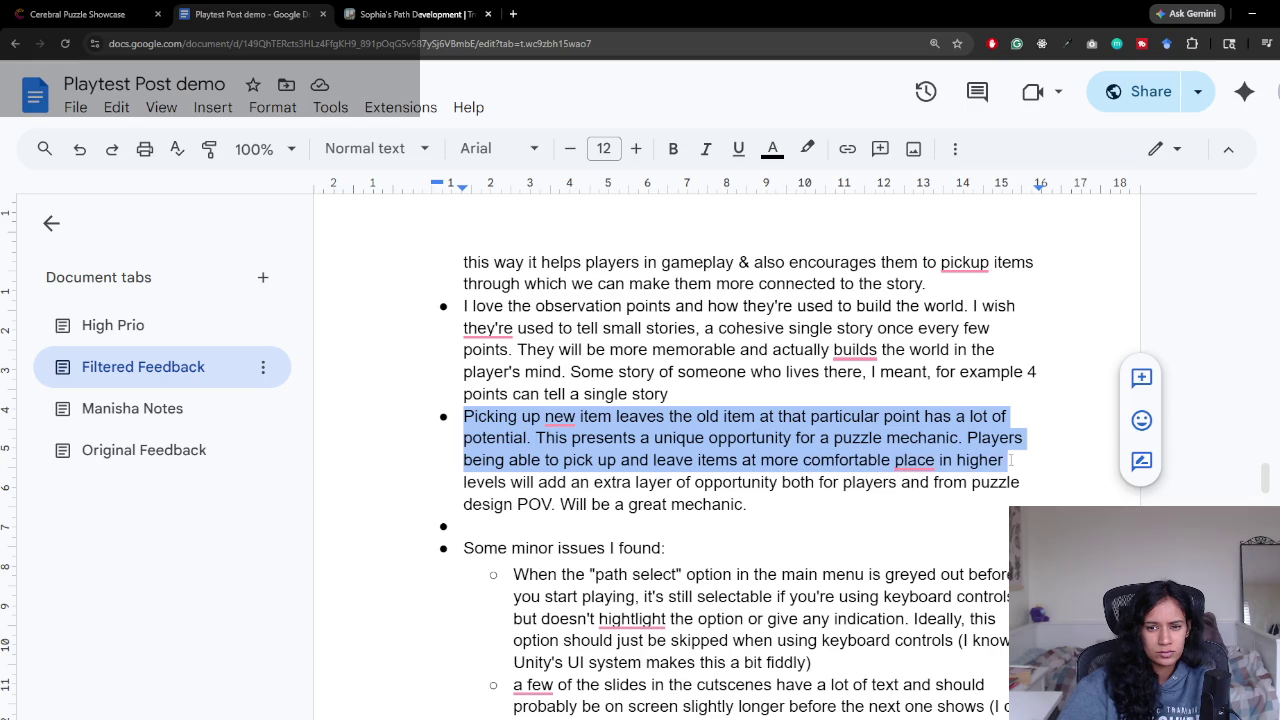
left_click(1008, 460)
left_click_drag(479, 482, 848, 482)
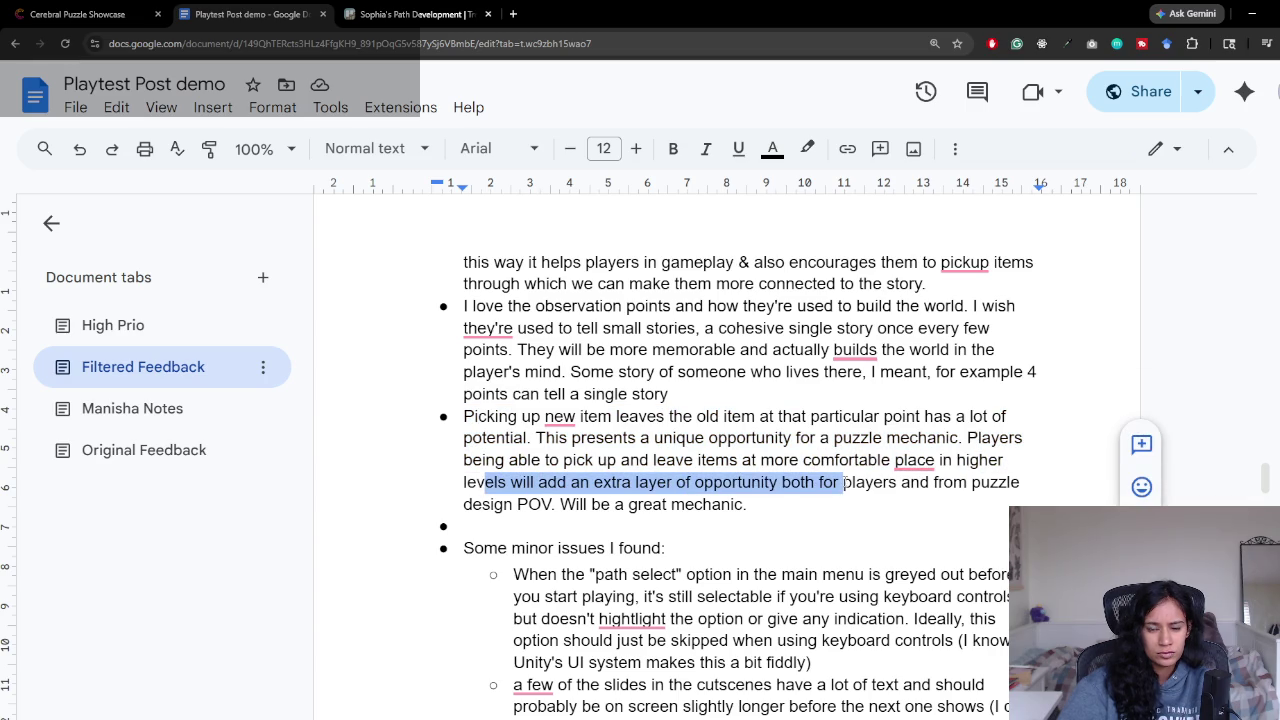
left_click(844, 482)
mouse_move(570, 482)
left_mouse_down()
mouse_move(900, 482)
mouse_move(747, 504)
mouse_move(617, 460)
left_mouse_up()
left_click(747, 504)
Step: Add the bullet 'Swapping mechanic for the future' in Manisha Notes
left_click(130, 408)
type("swapping mechni")
key("BackSpace")
key("BackSpace")
type("anic for the future")
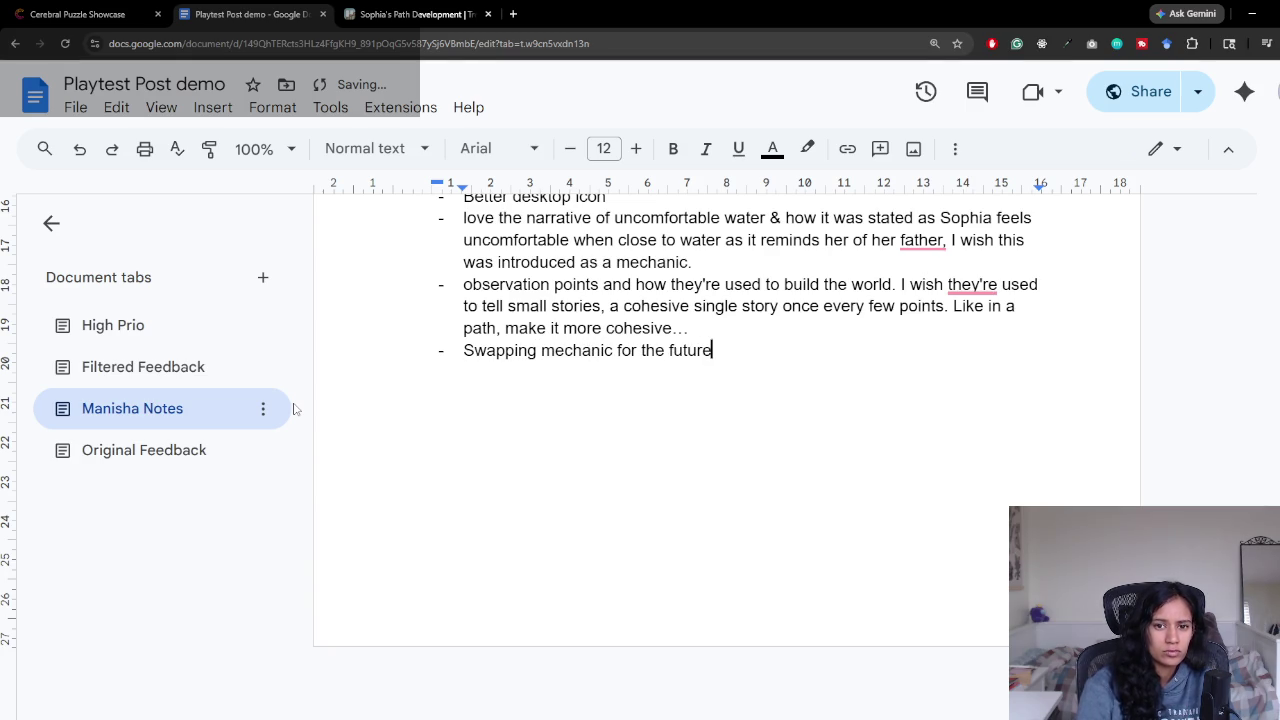
left_click(168, 342)
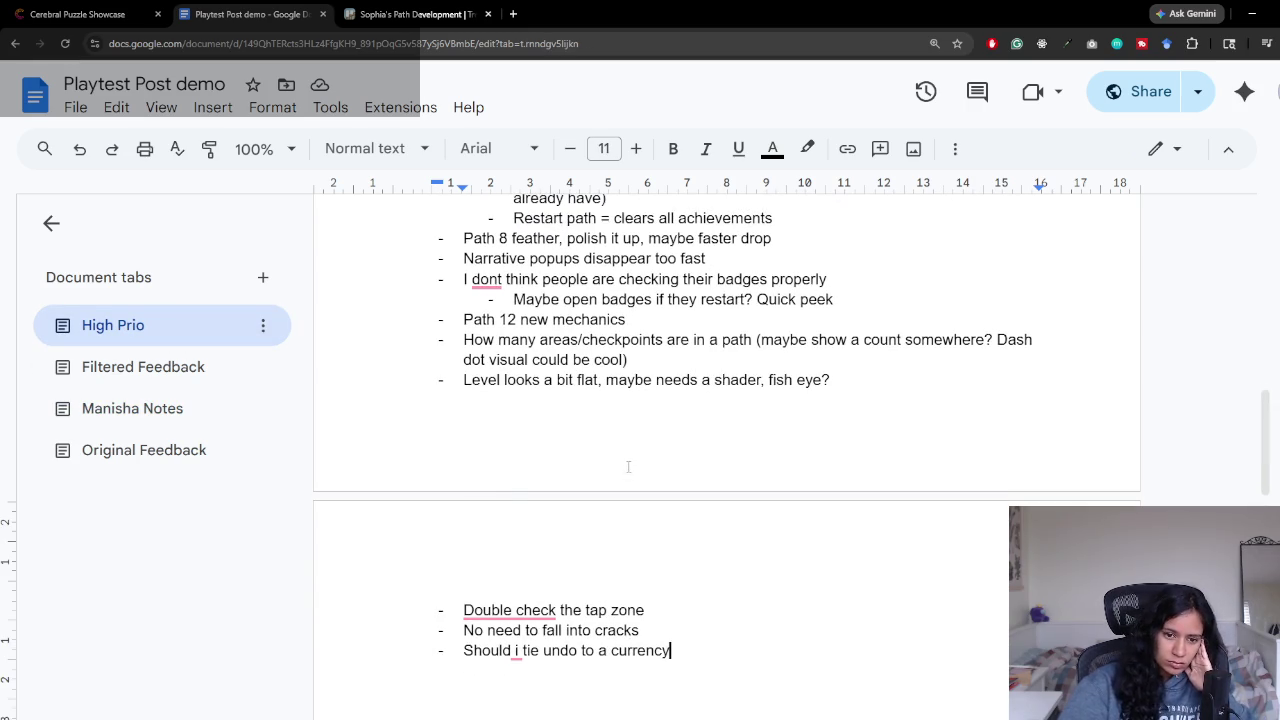
left_click(160, 370)
left_click(165, 409)
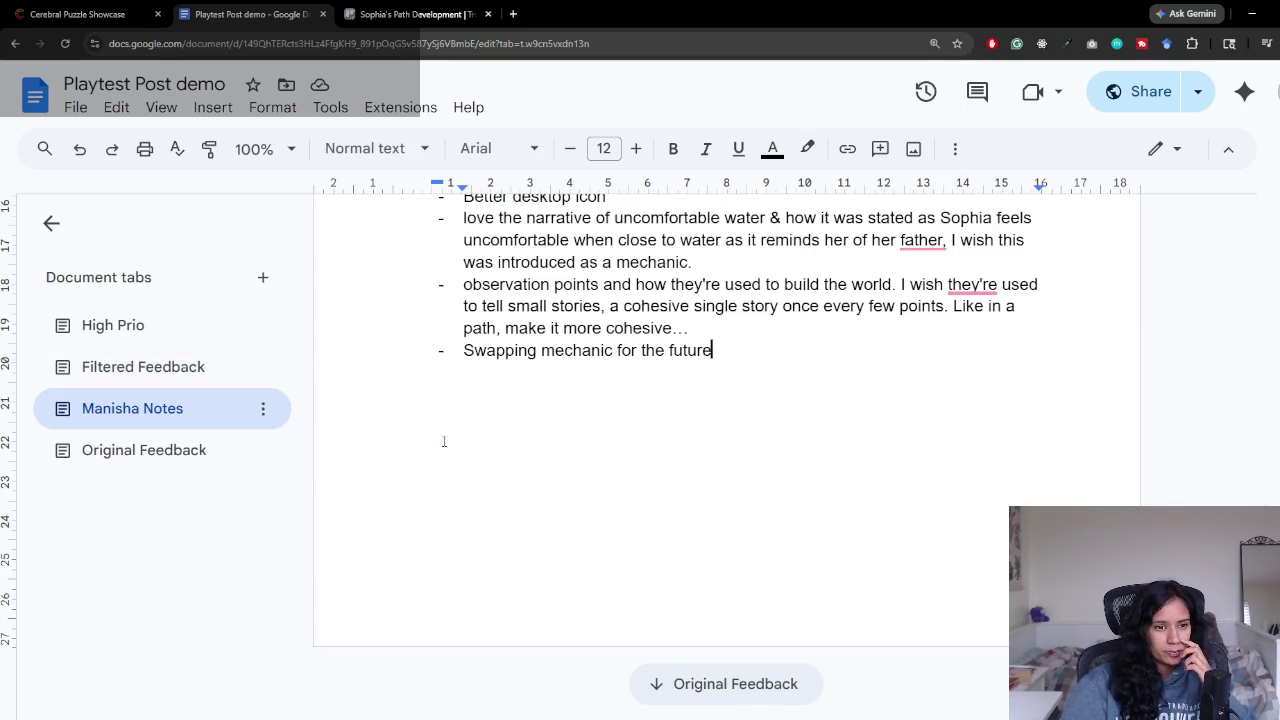
Step: Scroll through the remaining feedback in the Filtered Feedback tab
left_click(160, 380)
scroll(613, 478, "down", 3)
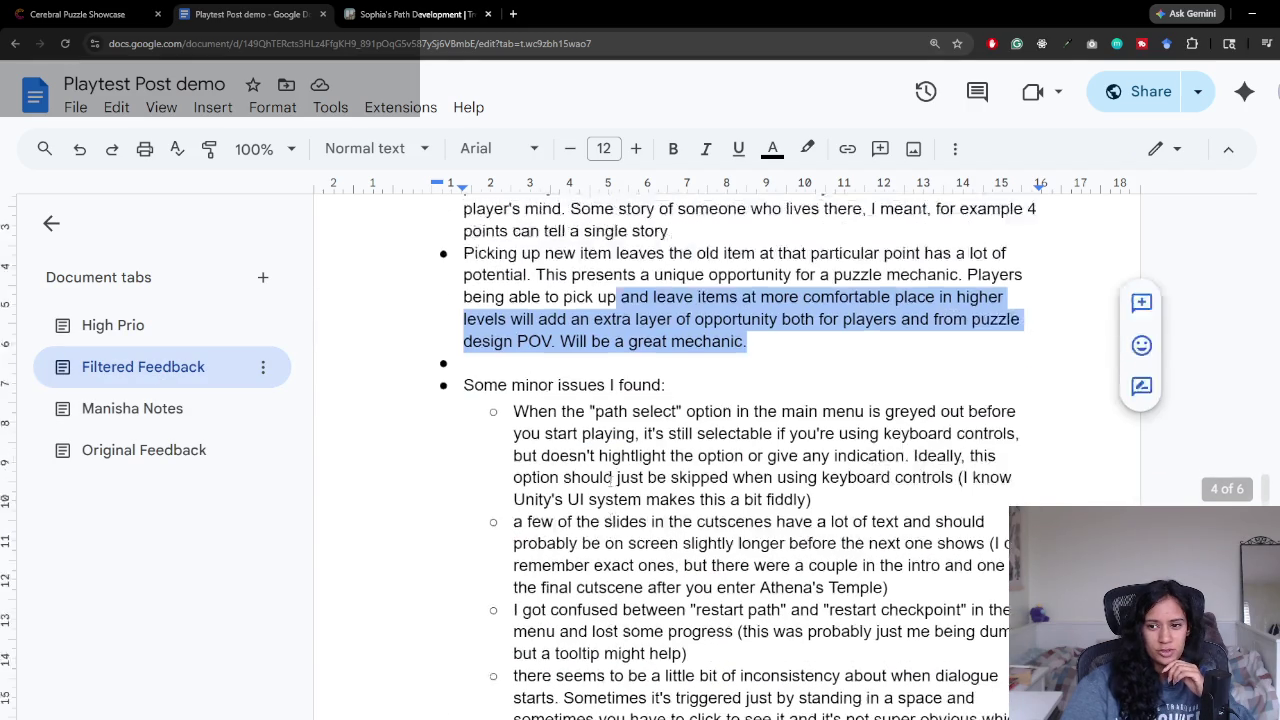
scroll(613, 478, "down", 1)
left_click(621, 298)
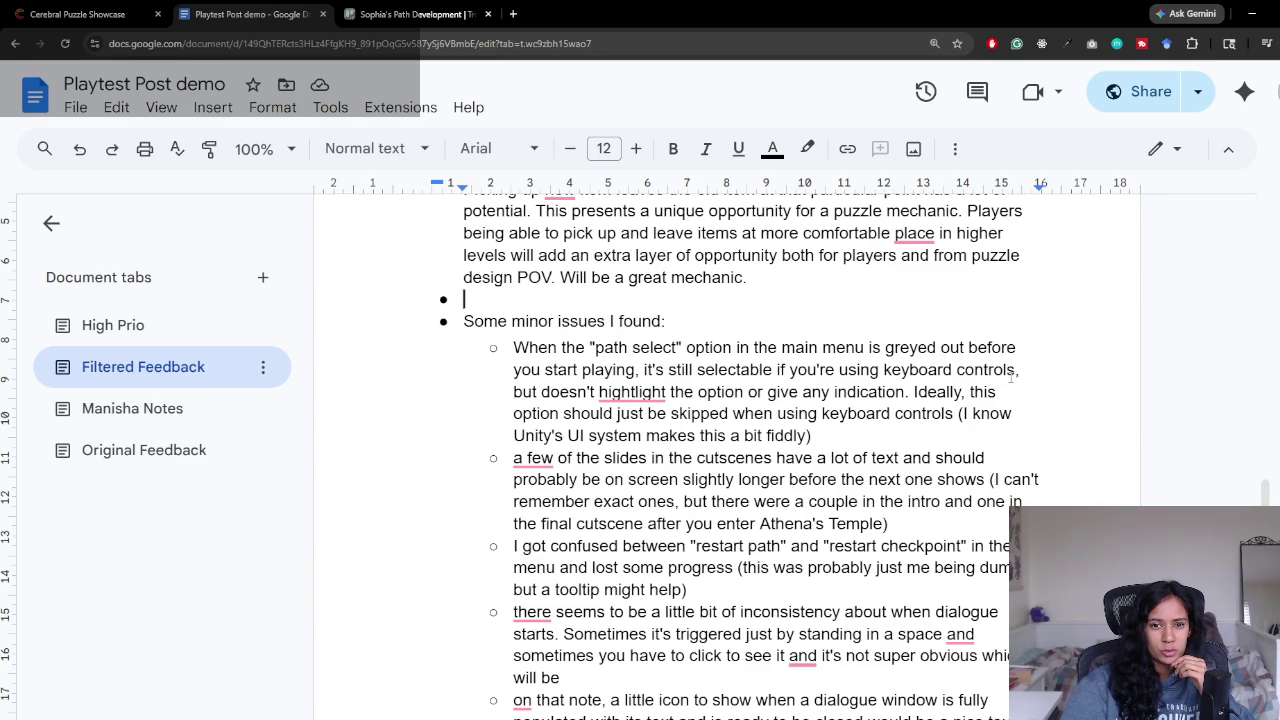
scroll(558, 394, "down", 1)
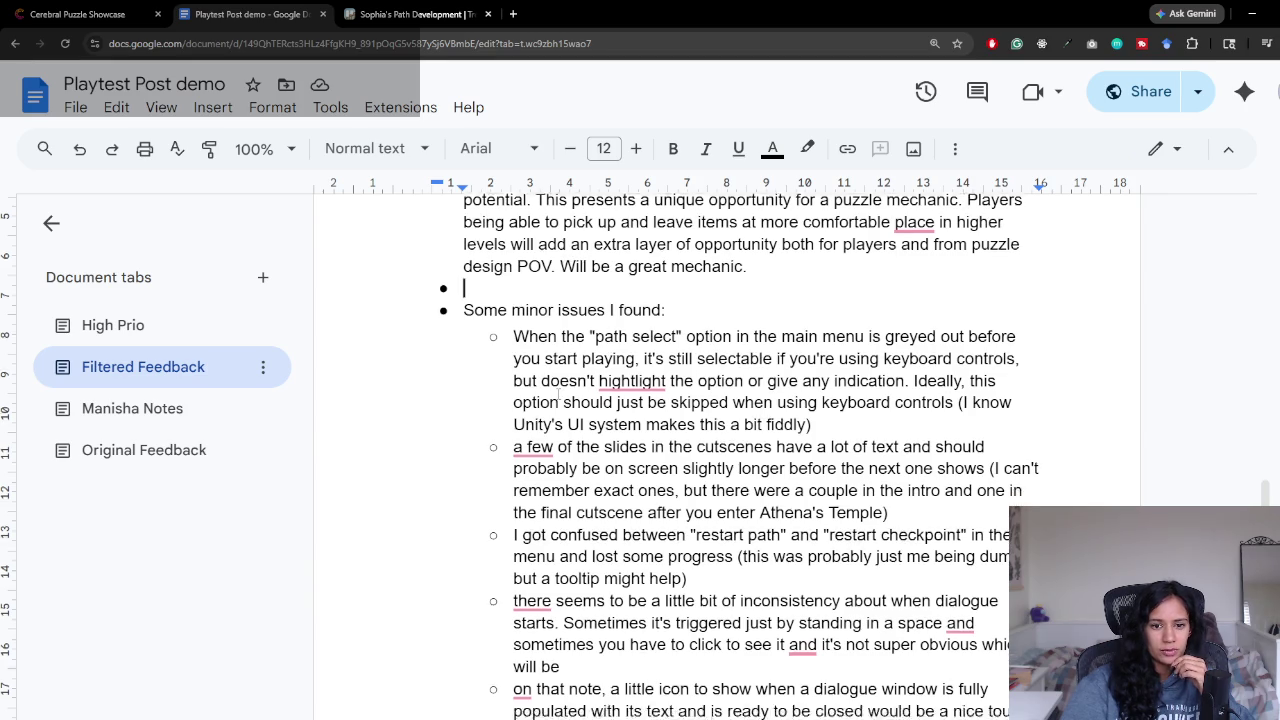
left_click_drag(513, 388, 831, 390)
left_click(845, 388)
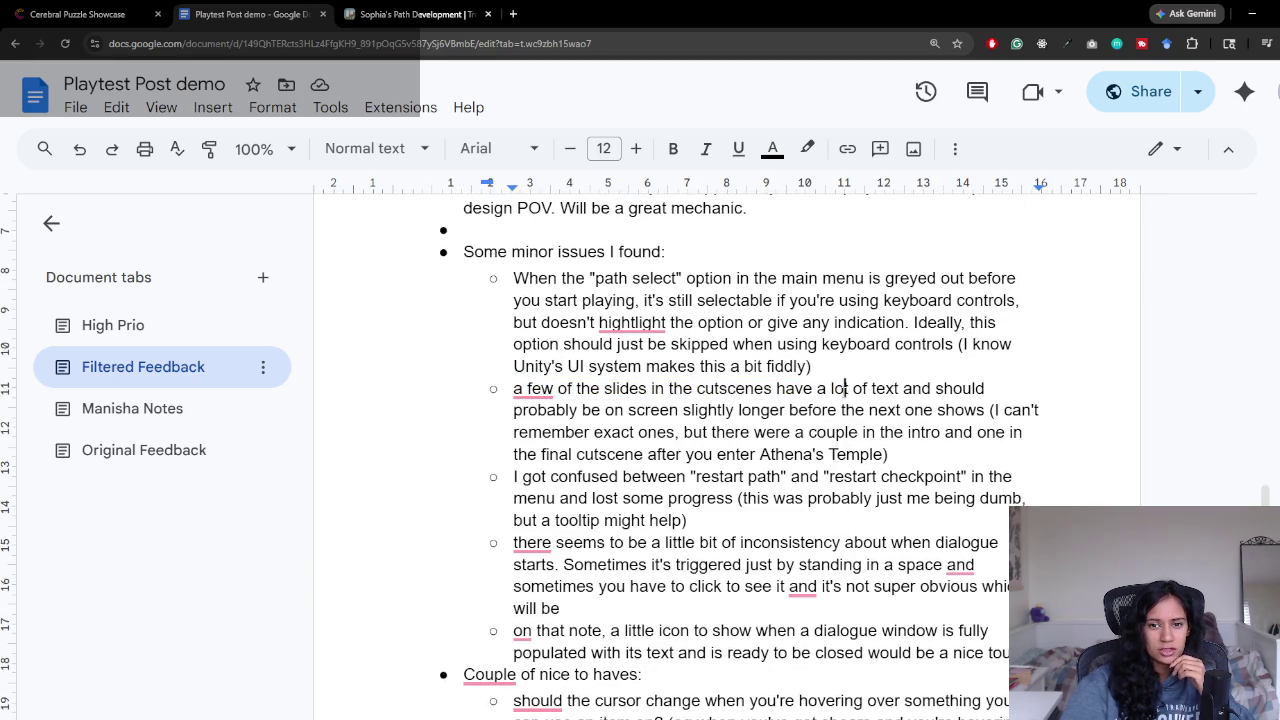
Step: Select the intro/final cutscenes note and the restart path versus checkpoint confusion note
scroll(658, 398, "down", 1)
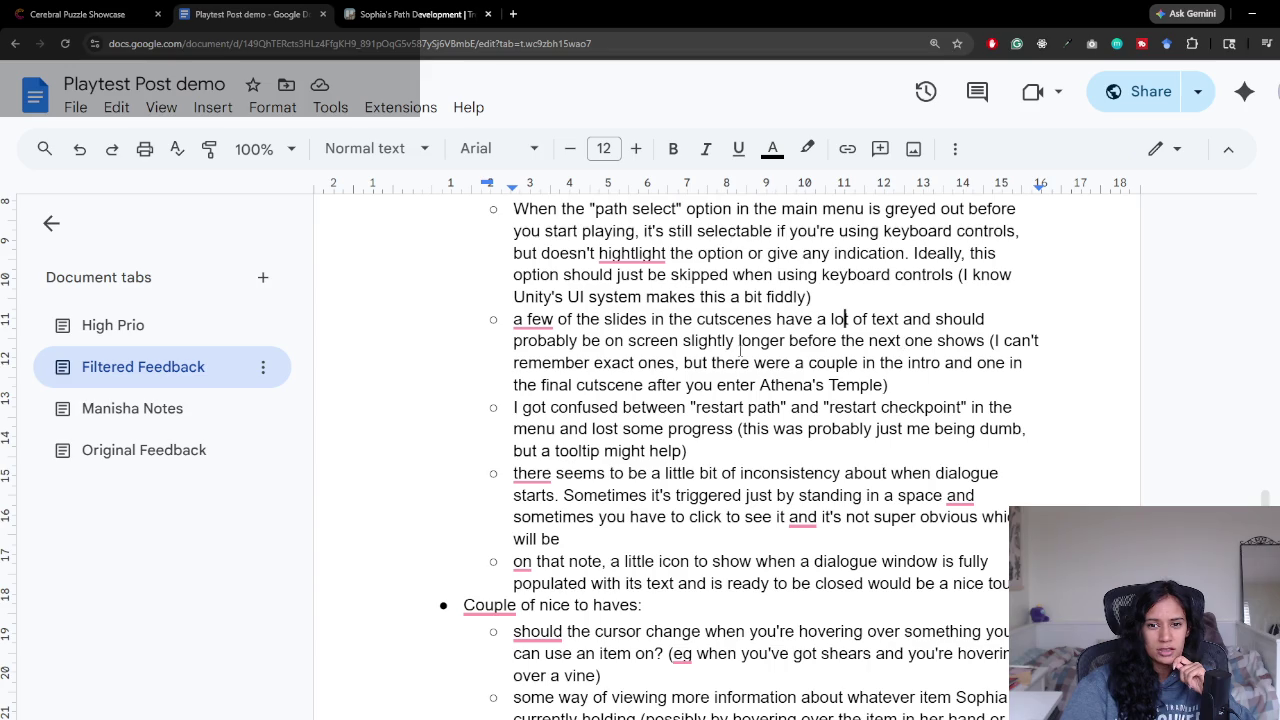
left_click_drag(631, 363, 936, 383)
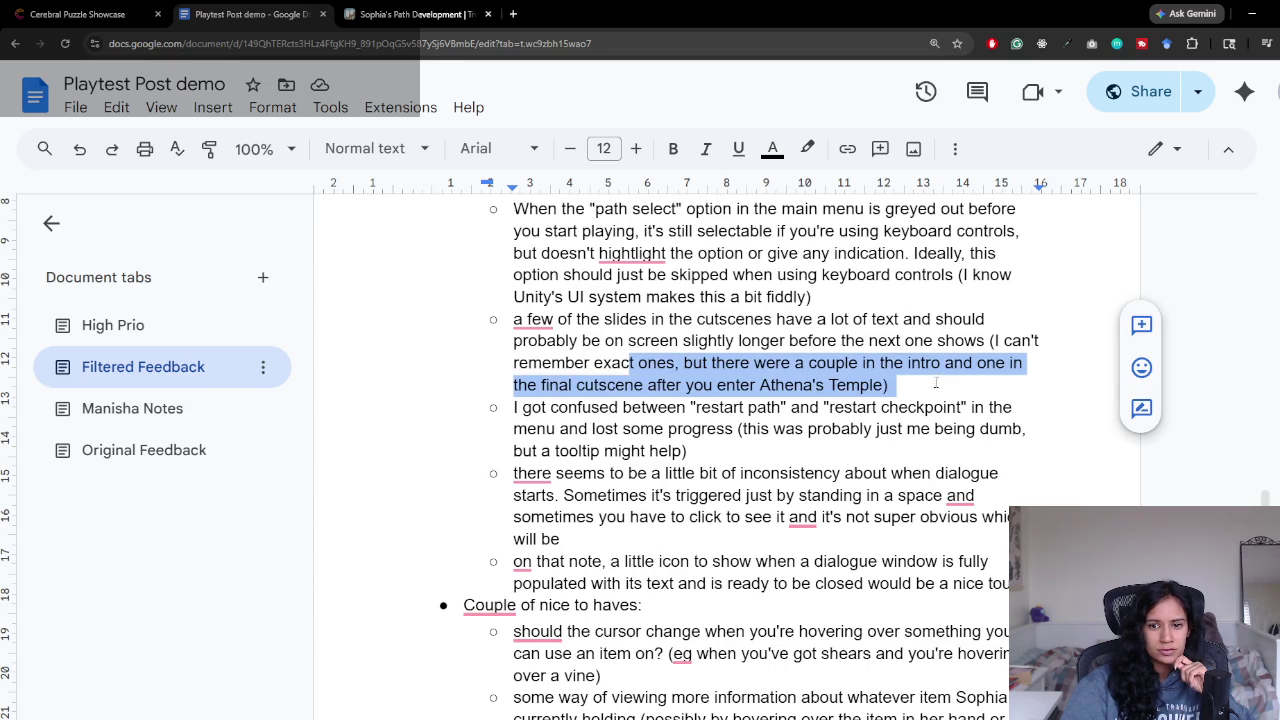
scroll(936, 383, "down", 2)
left_click_drag(523, 269, 988, 268)
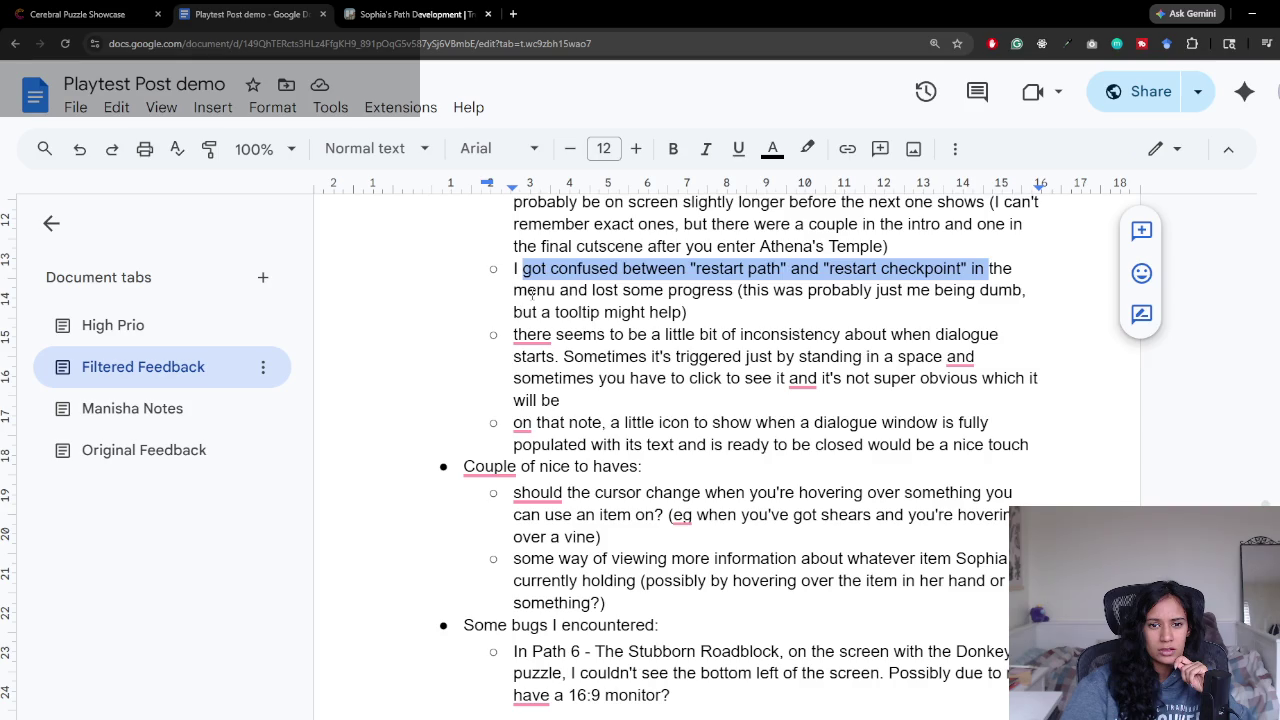
left_click_drag(532, 292, 670, 312)
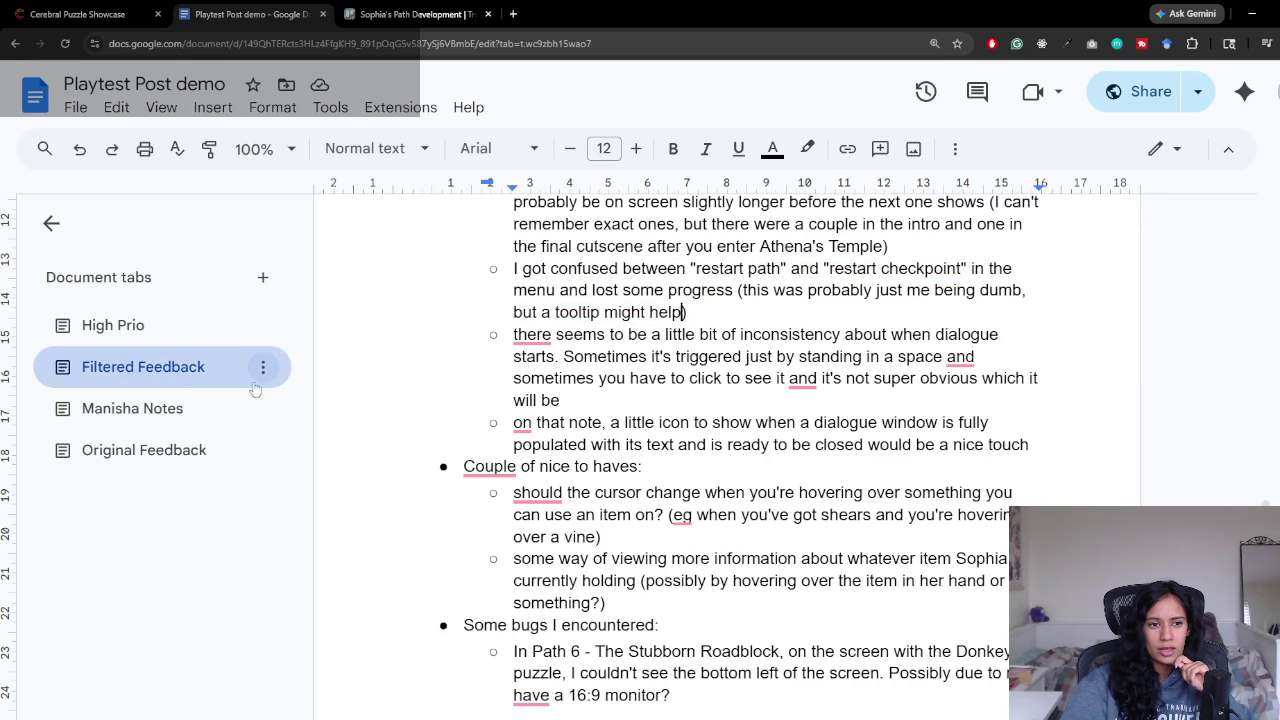
Step: Add '/tooltip' after 'info' in the High Prio restart-path bullet
left_click(150, 327)
scroll(583, 445, "up", 2)
scroll(580, 443, "up", 3)
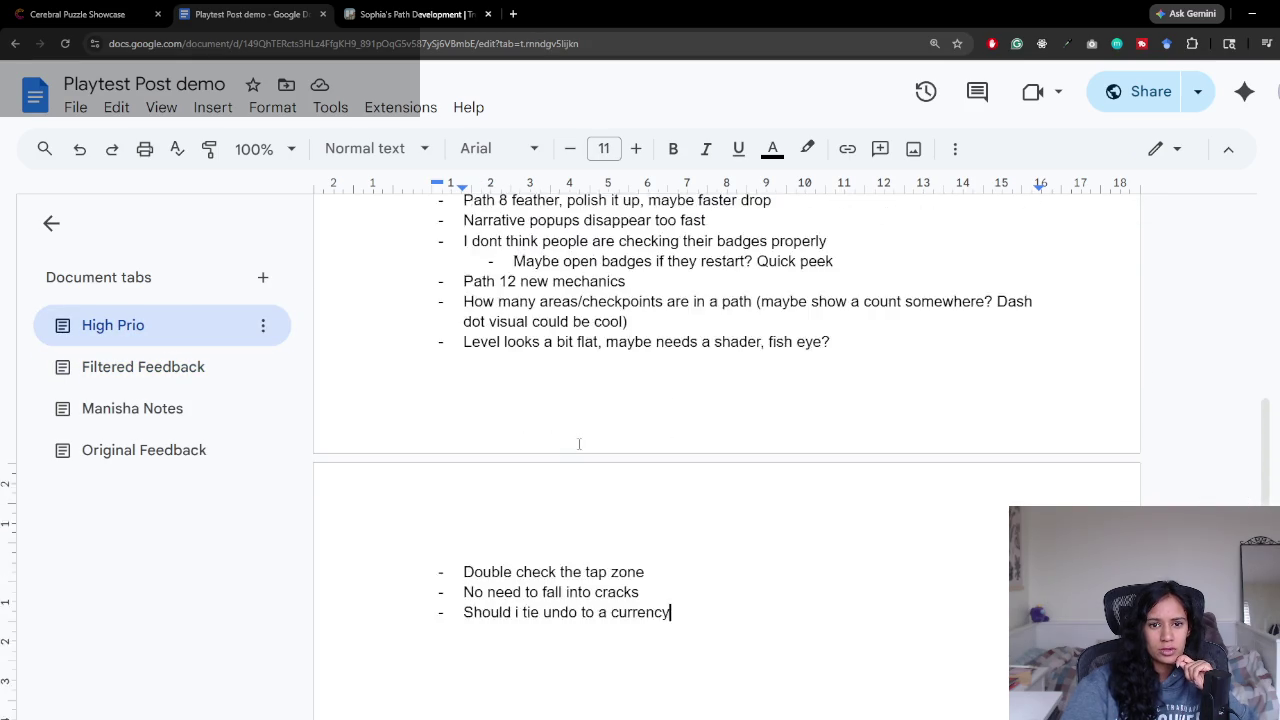
scroll(580, 443, "up", 2)
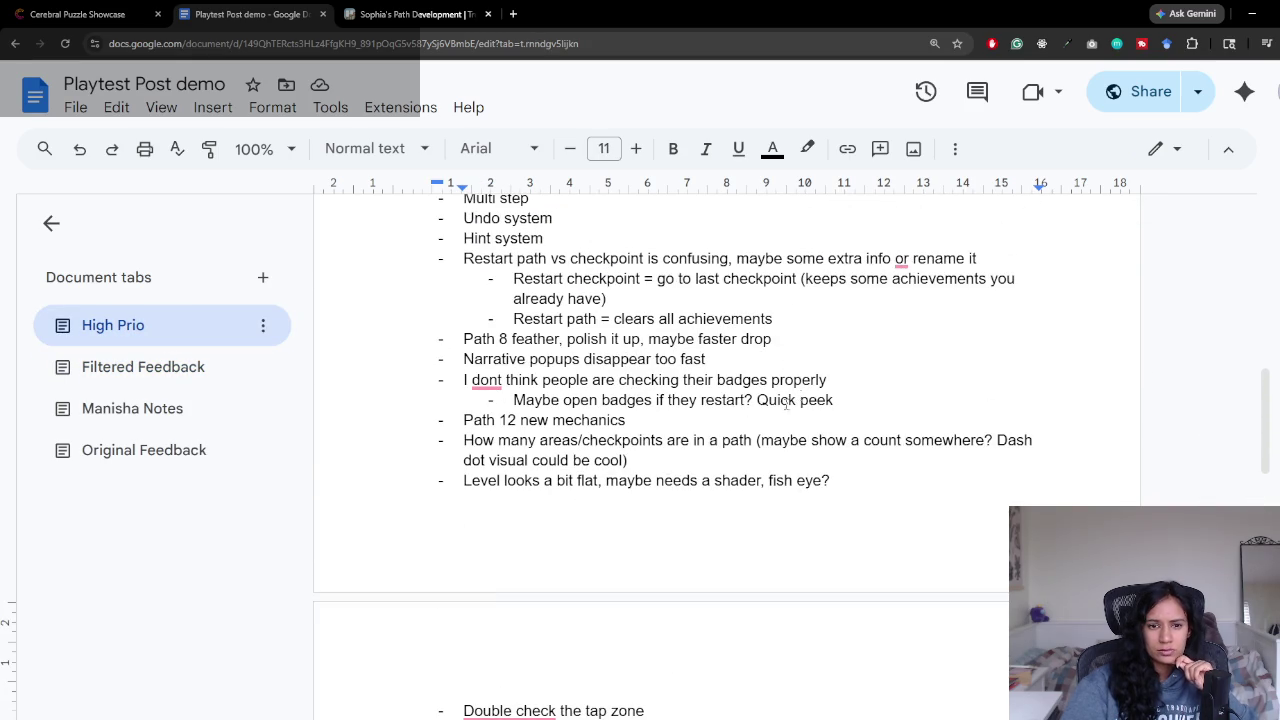
left_click(782, 321)
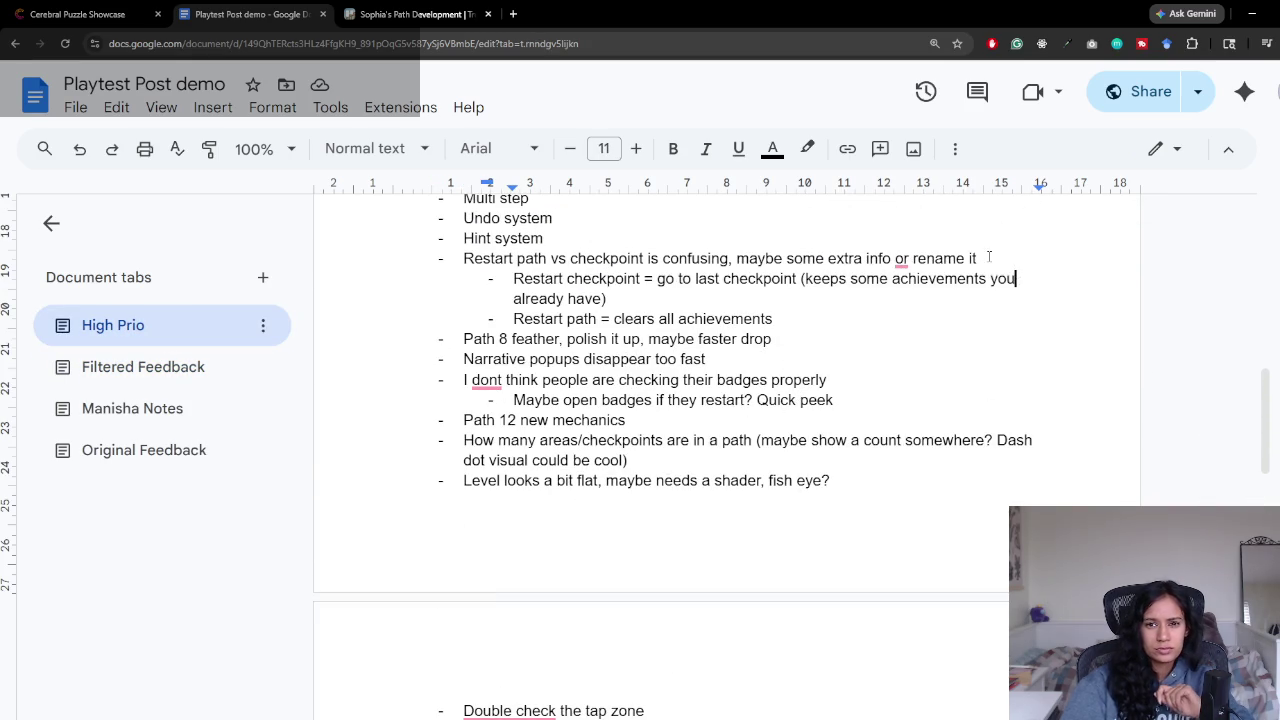
left_click(893, 258)
type(", ")
type("ooltip")
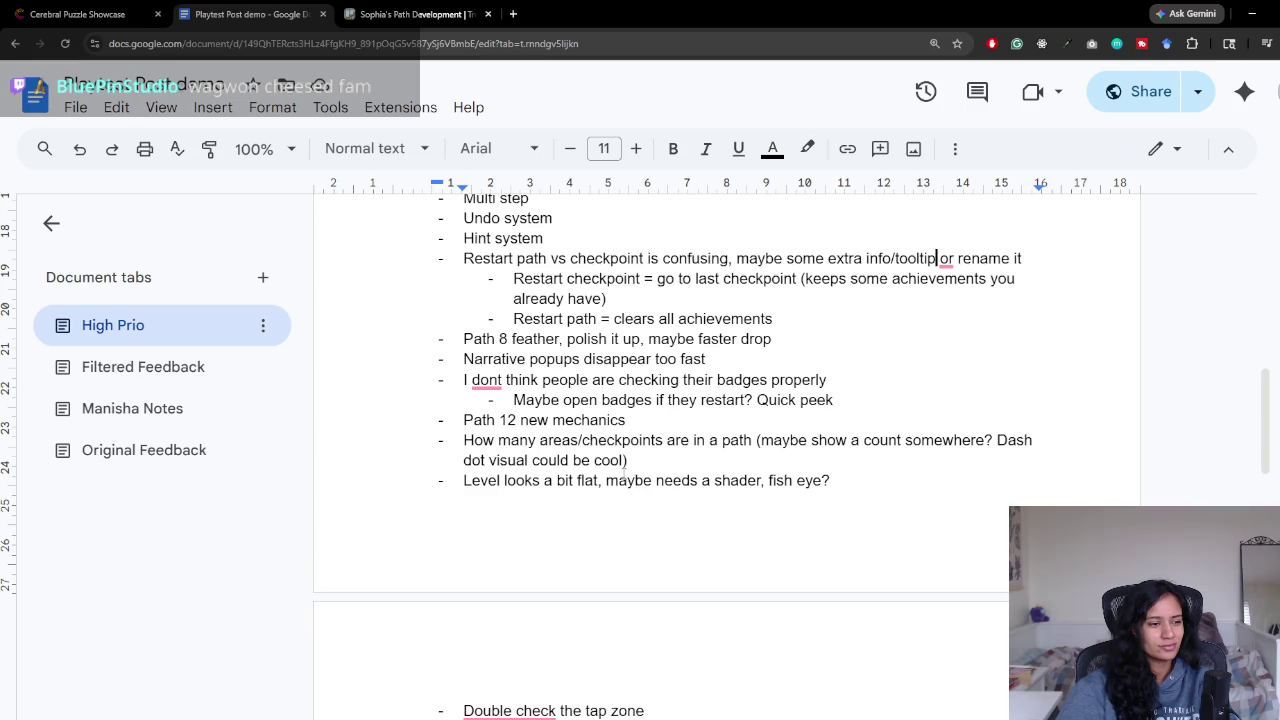
scroll(856, 480, "down", 3)
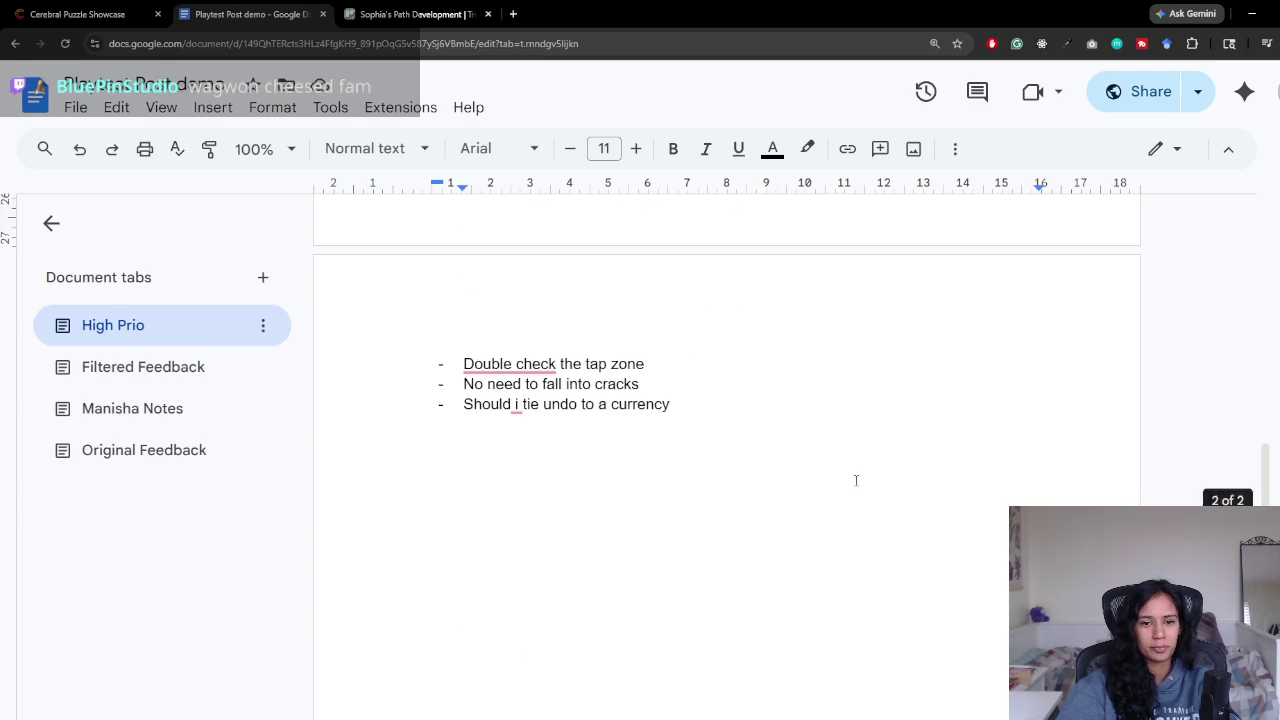
Step: Start an empty bullet after the undo-currency line in High Prio
scroll(856, 480, "down", 1)
left_click(591, 306)
key("Return")
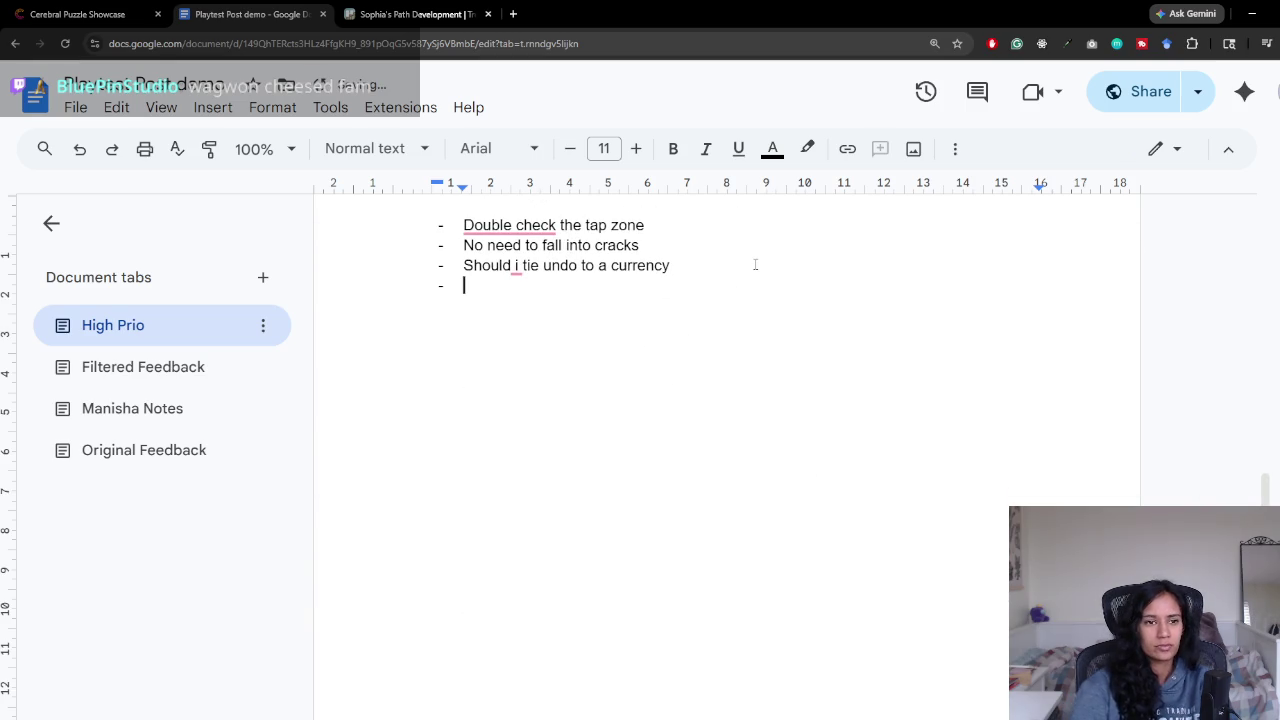
left_click(170, 367)
Step: Select the dialogue inconsistency note in Filtered Feedback, then return to High Prio
scroll(487, 444, "down", 1)
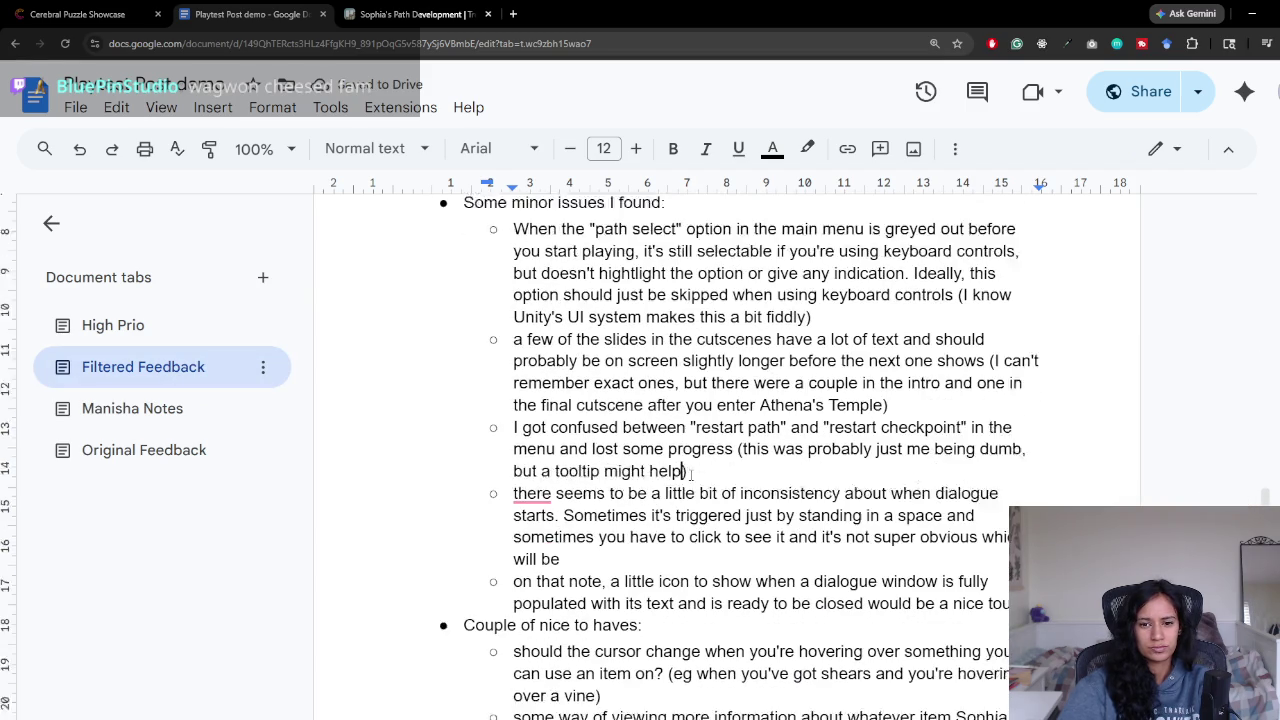
scroll(684, 478, "down", 1)
left_click_drag(527, 463, 990, 463)
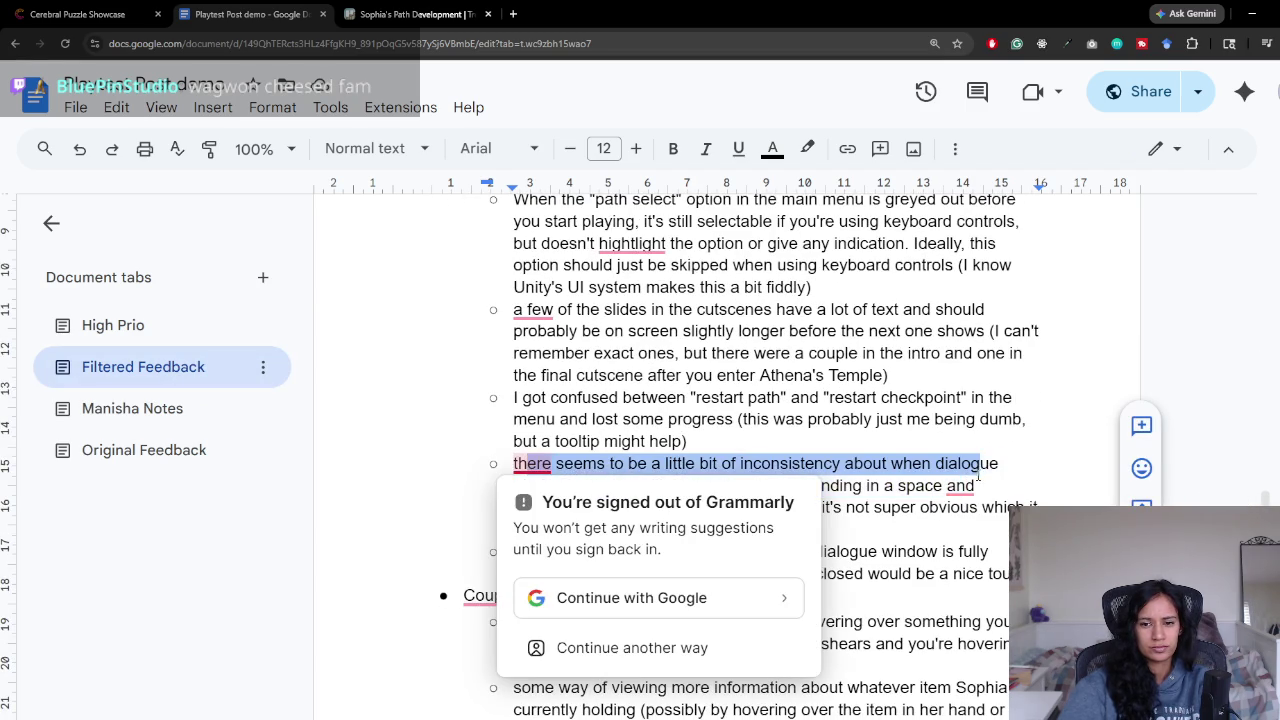
left_click(980, 463)
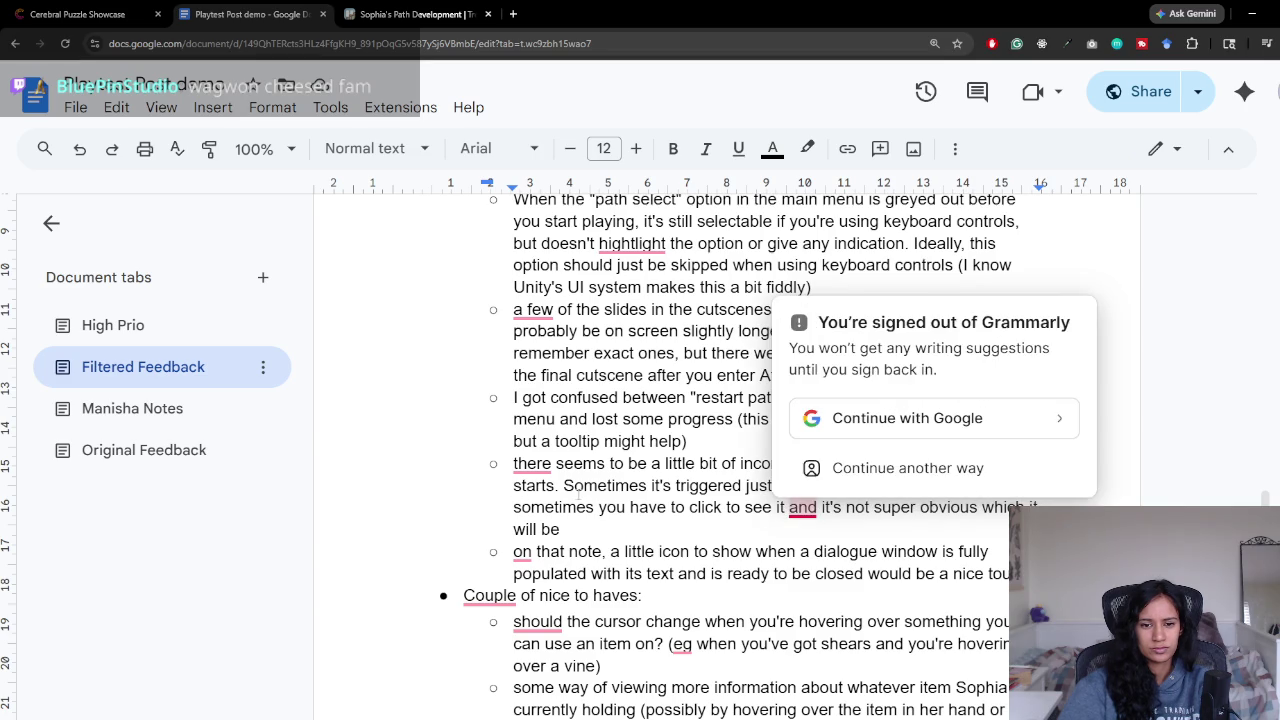
left_click(113, 325)
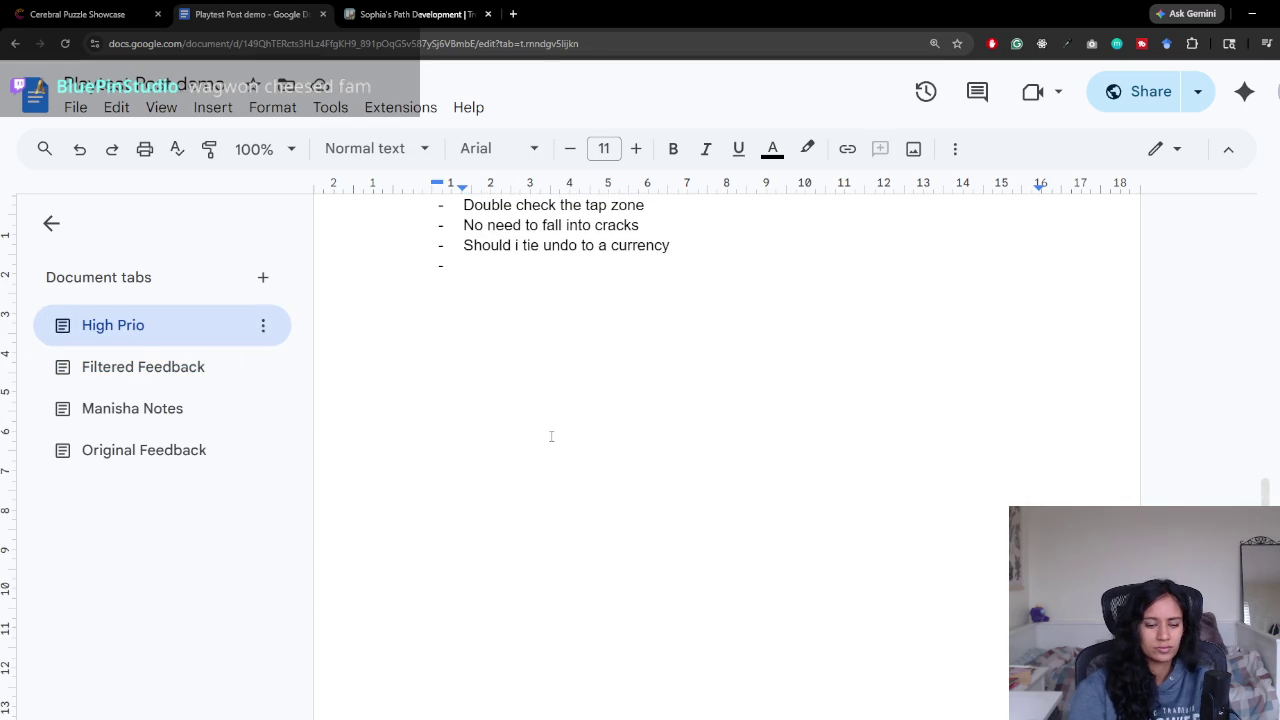
Step: Add the bullet 'Make it more obvious how dialogue triggers, auto or not' and start a new empty bullet
type("make it more obvious how dialogue ")
type("triggers, auto or not")
key("Return")
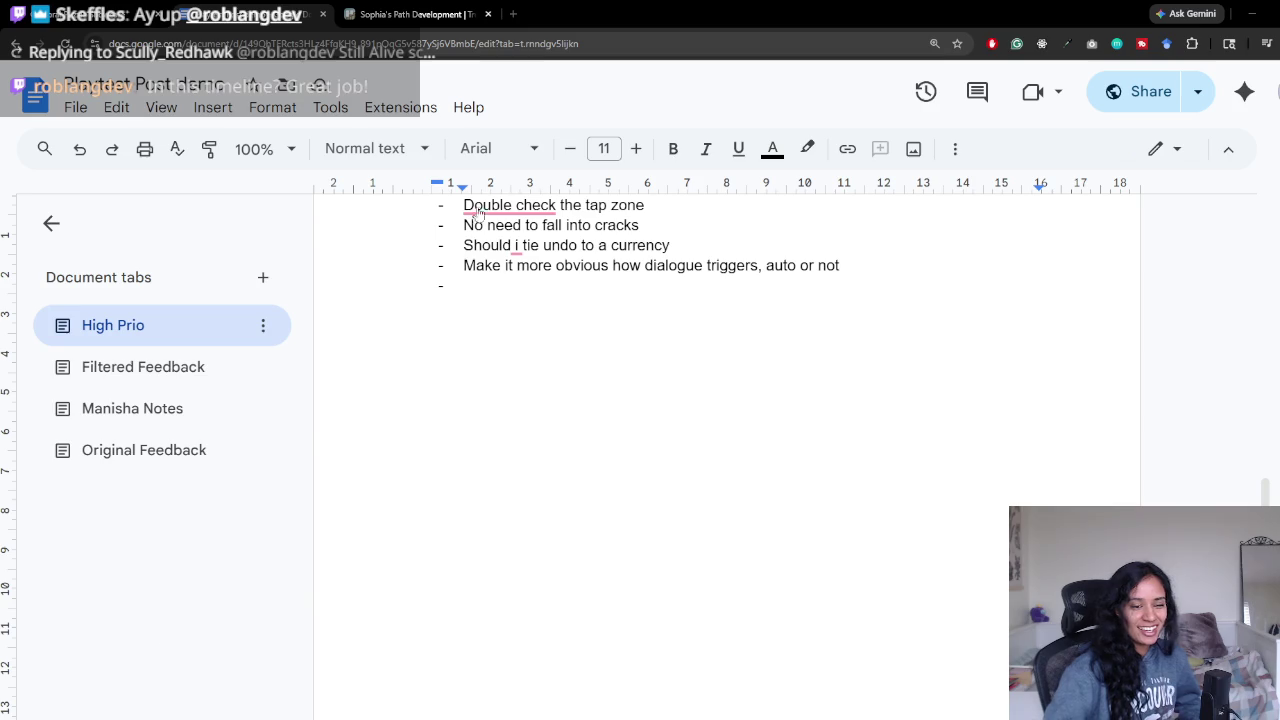
key("super")
Step: Launch Paint from the Windows Start menu search, opening a blank untitled canvas
type("m")
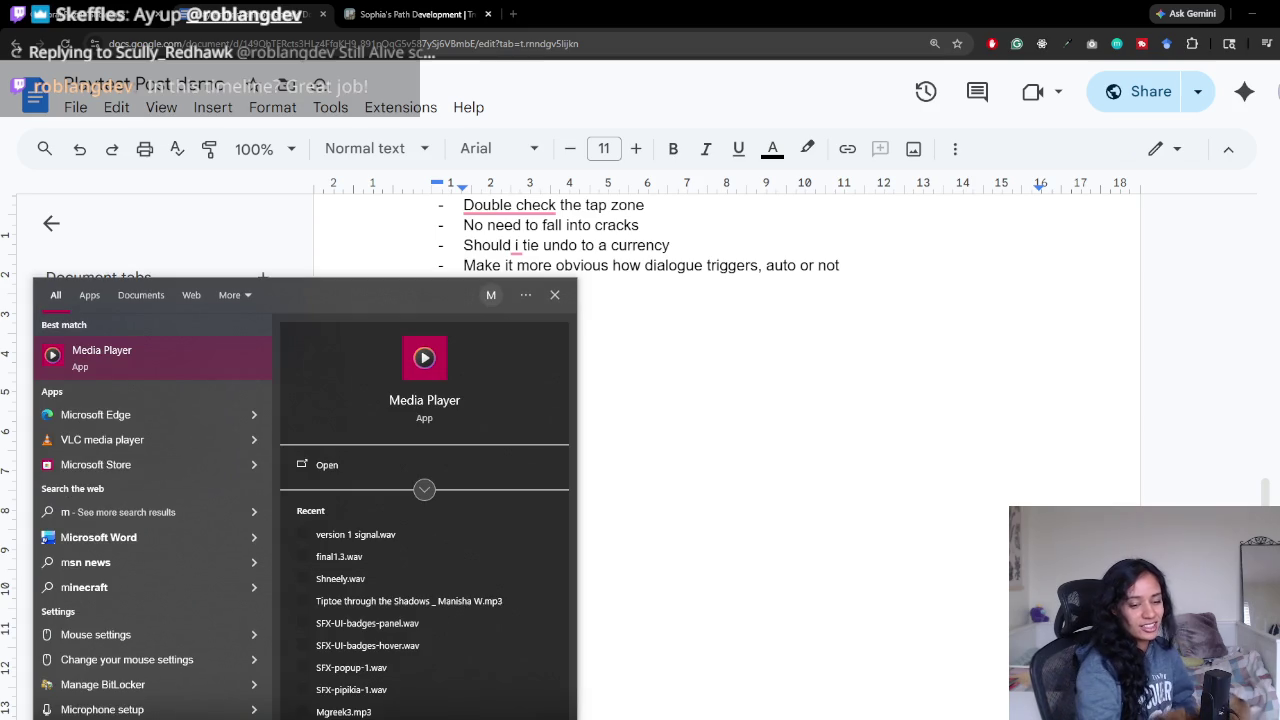
type("s")
key("BackSpace")
key("BackSpace")
type("pa")
key("Return")
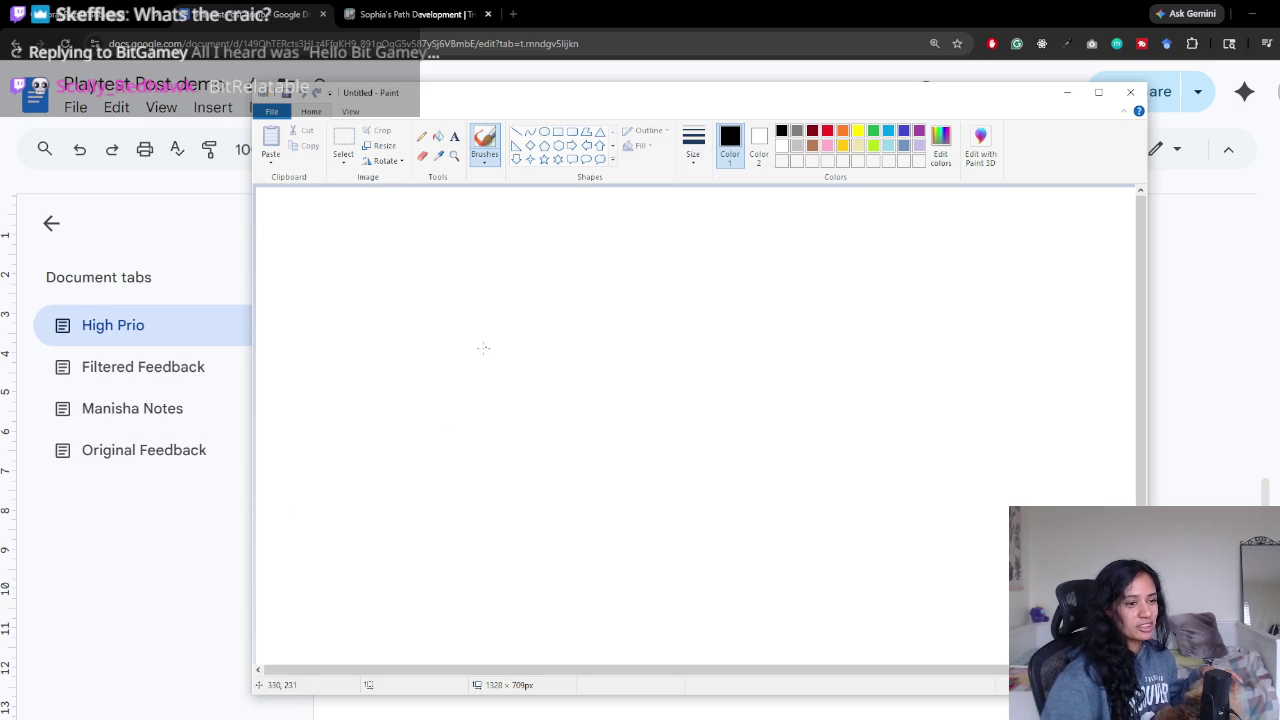
Step: Doodle a first yellow duck with feather strokes and a black eye
left_click(858, 132)
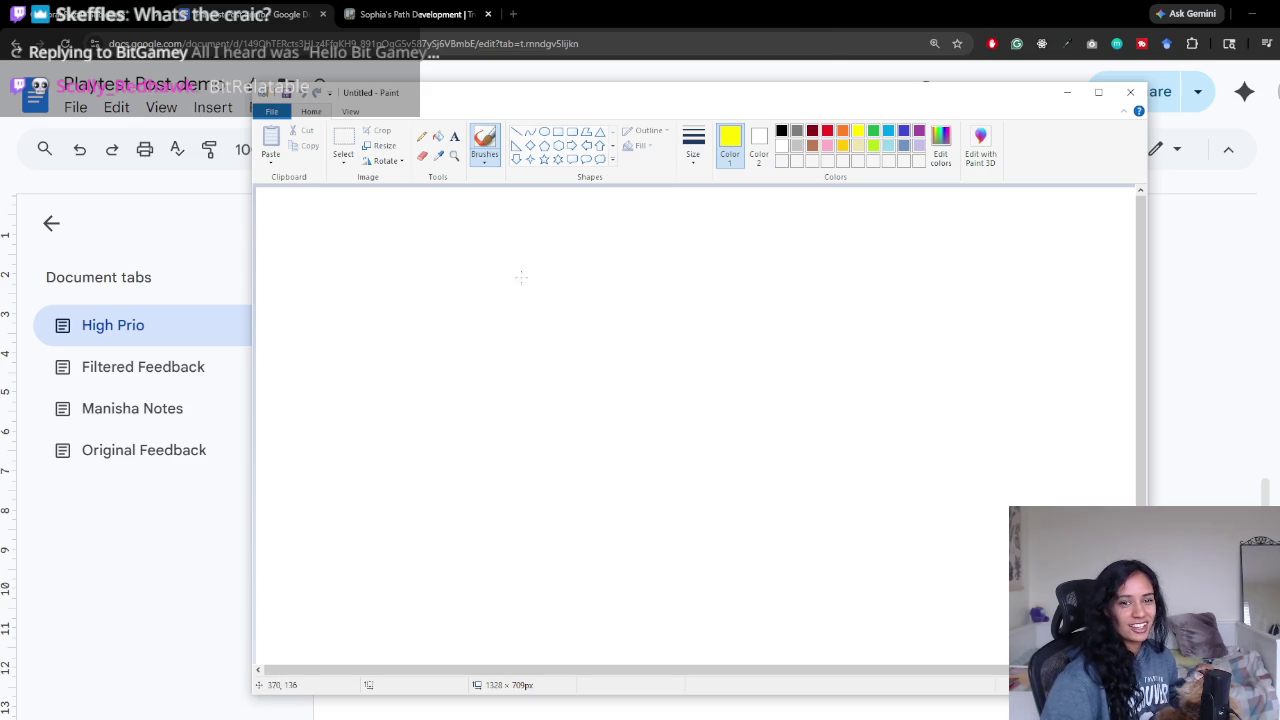
left_click(843, 147)
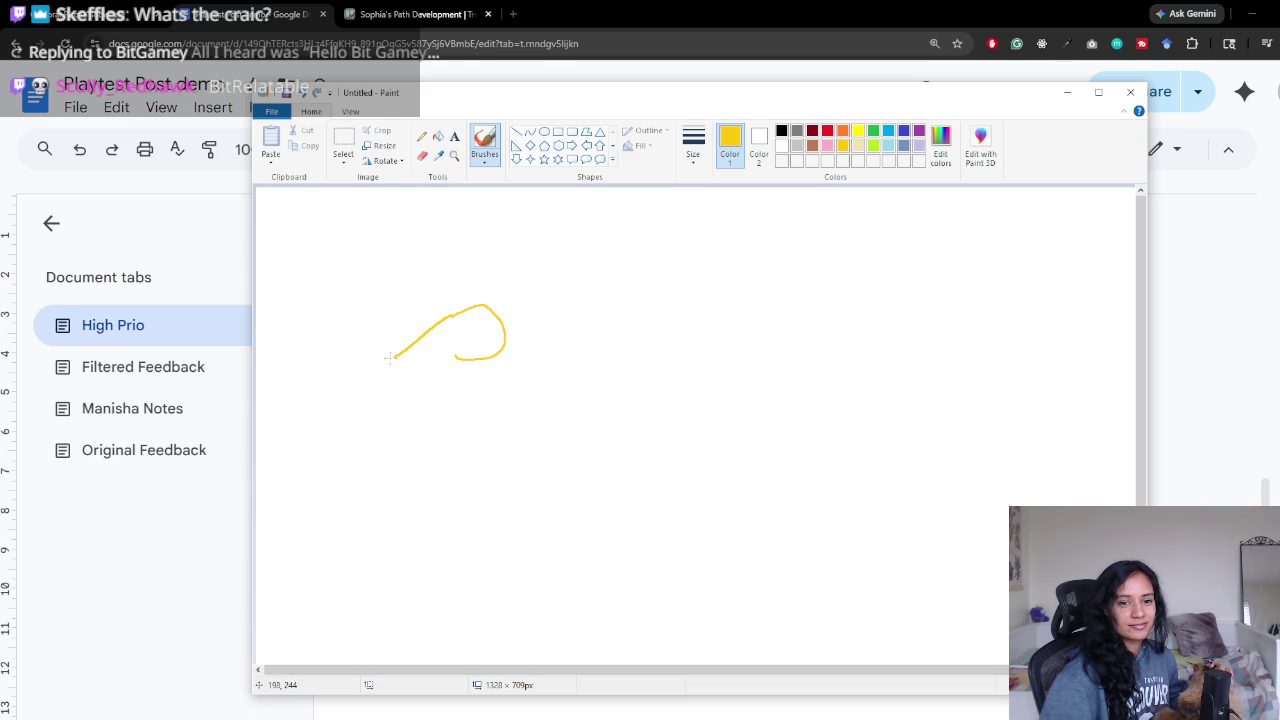
left_click_drag(381, 402, 460, 381)
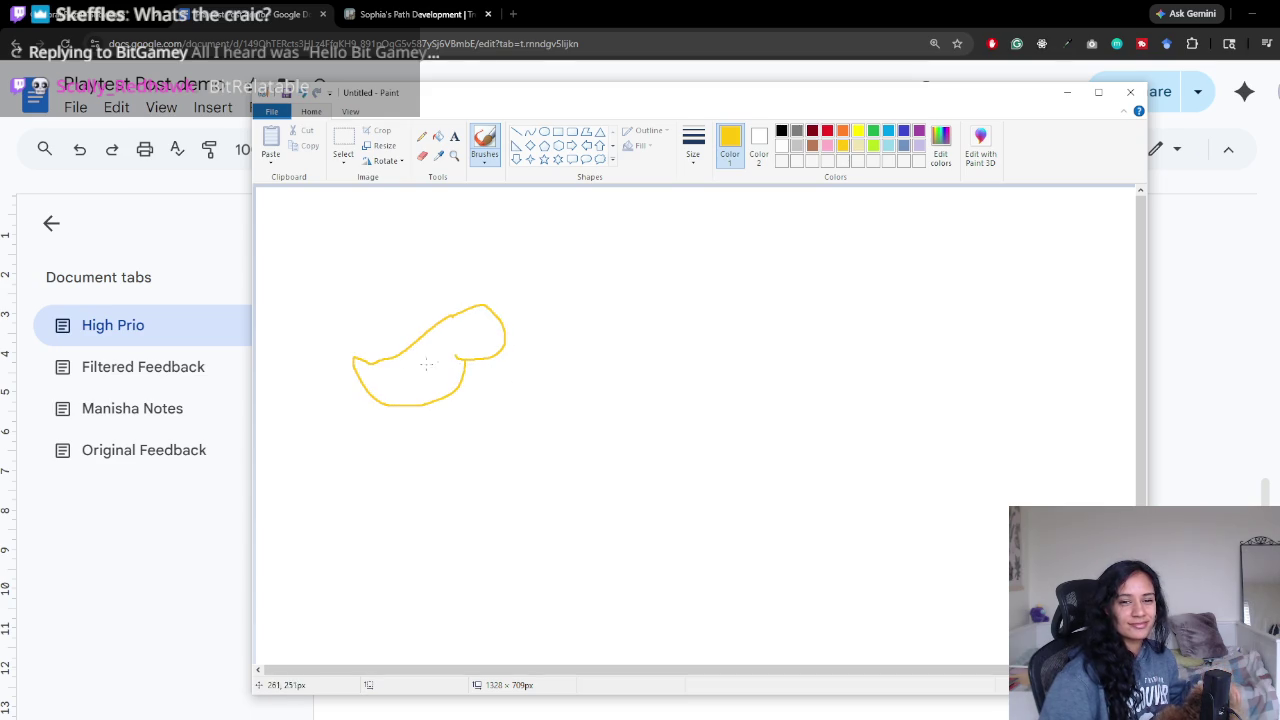
left_click(412, 389)
left_click_drag(434, 386, 447, 384)
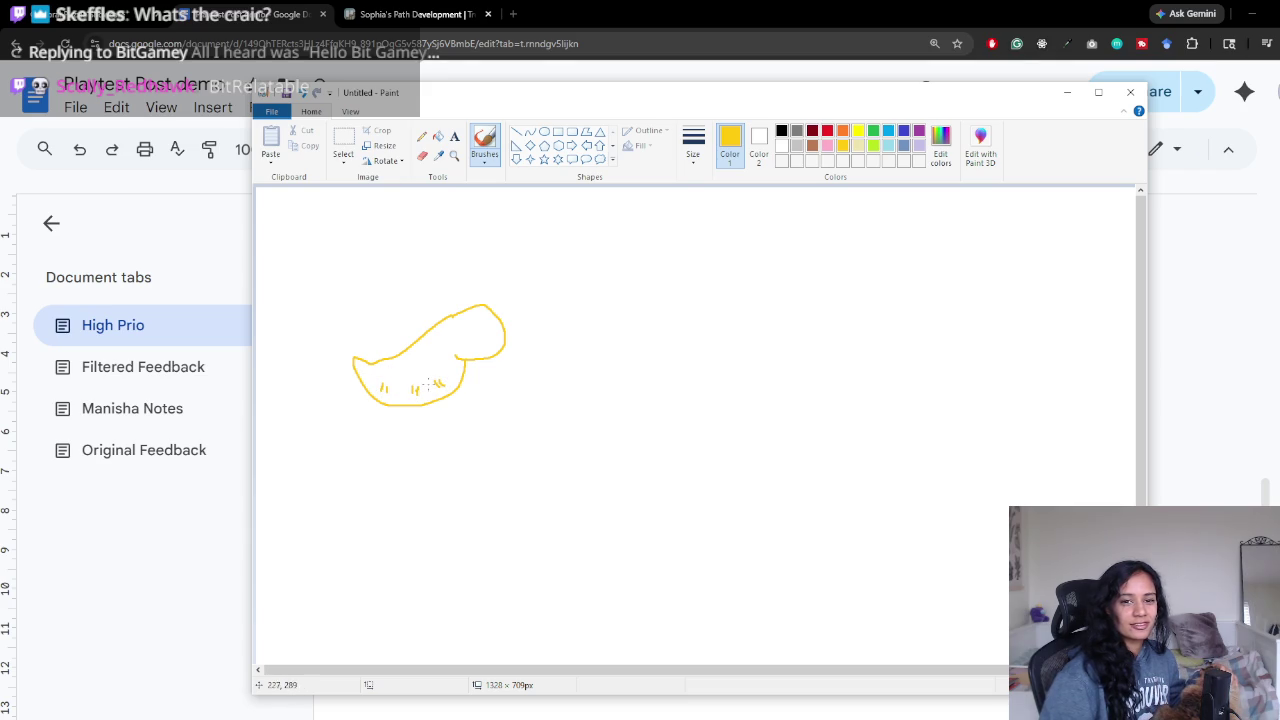
left_click(843, 131)
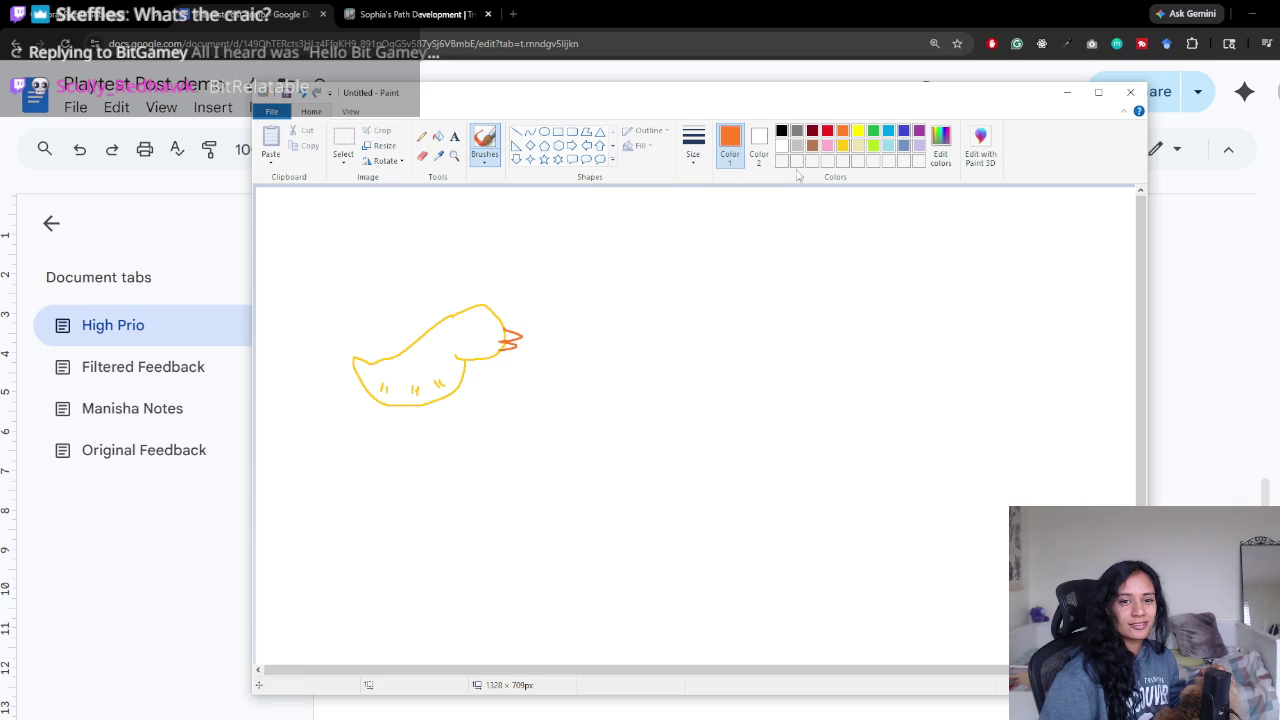
left_click(781, 133)
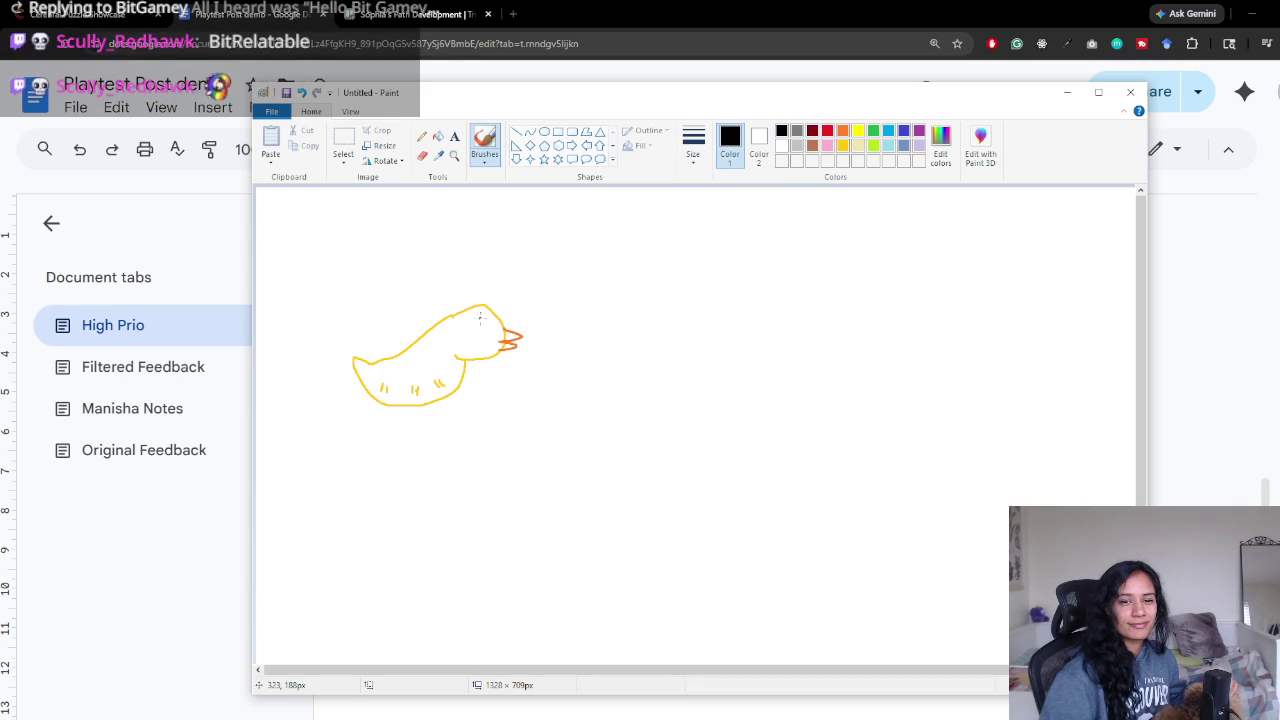
left_click(480, 320)
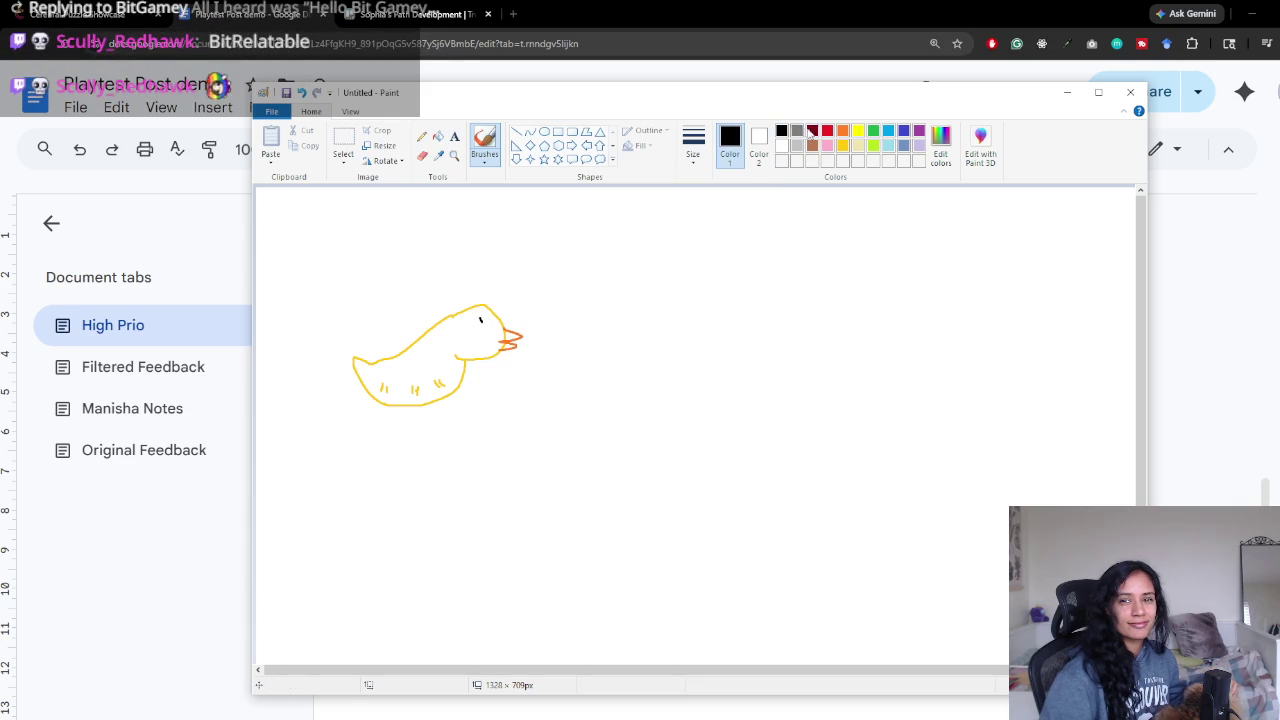
Step: Sketch a second yellow duck to the right of the first
left_click(858, 131)
mouse_move(634, 283)
left_mouse_down()
mouse_move(718, 258)
mouse_move(678, 298)
mouse_move(641, 307)
left_mouse_up()
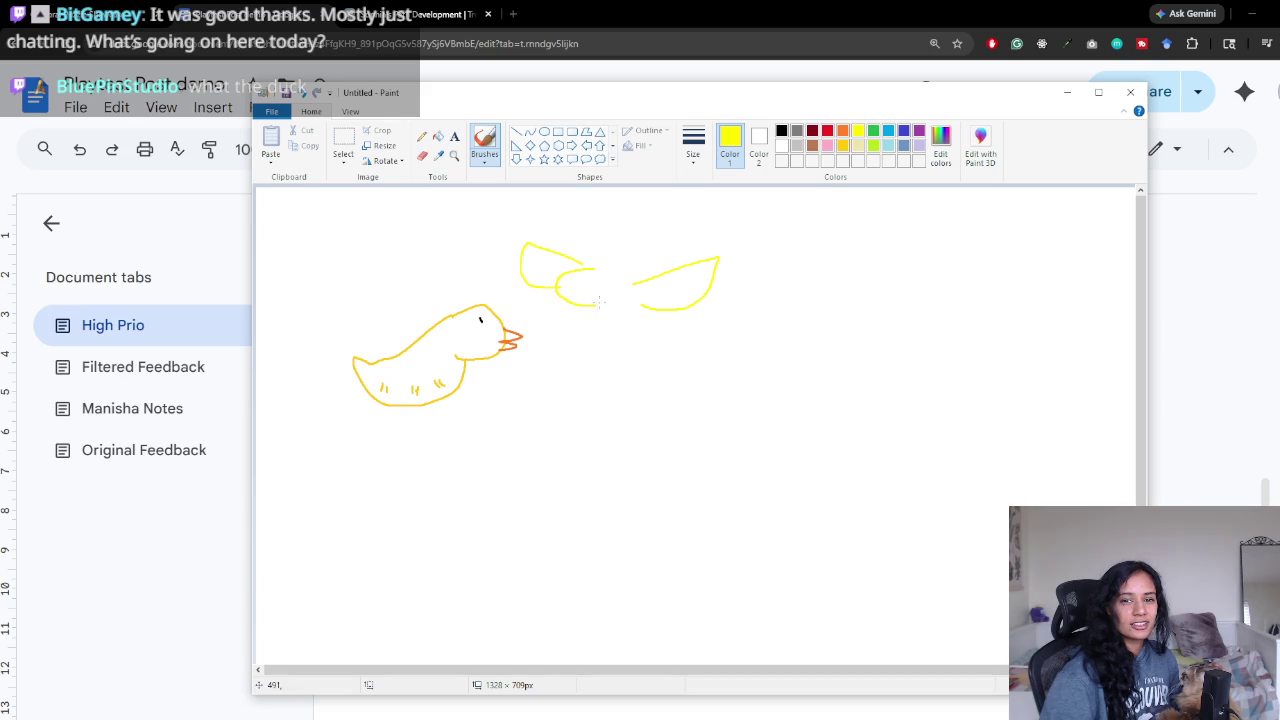
left_click_drag(602, 306, 642, 307)
left_click_drag(600, 268, 655, 266)
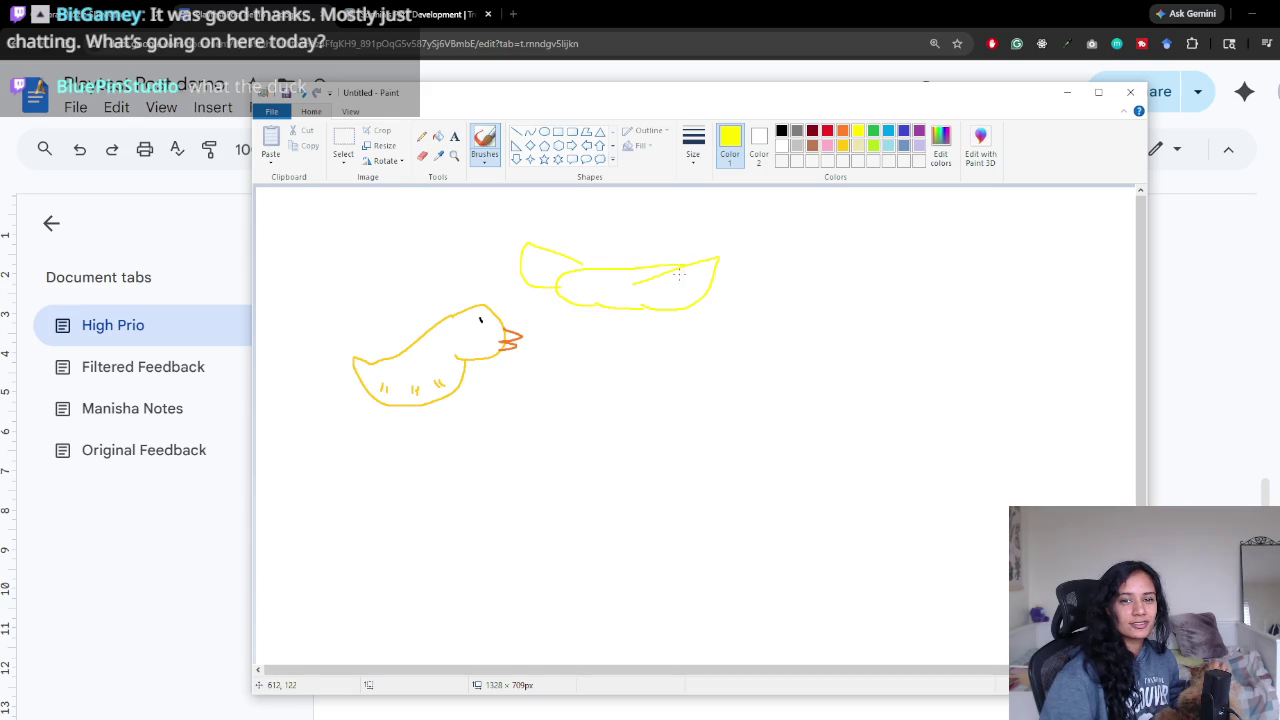
left_click(843, 131)
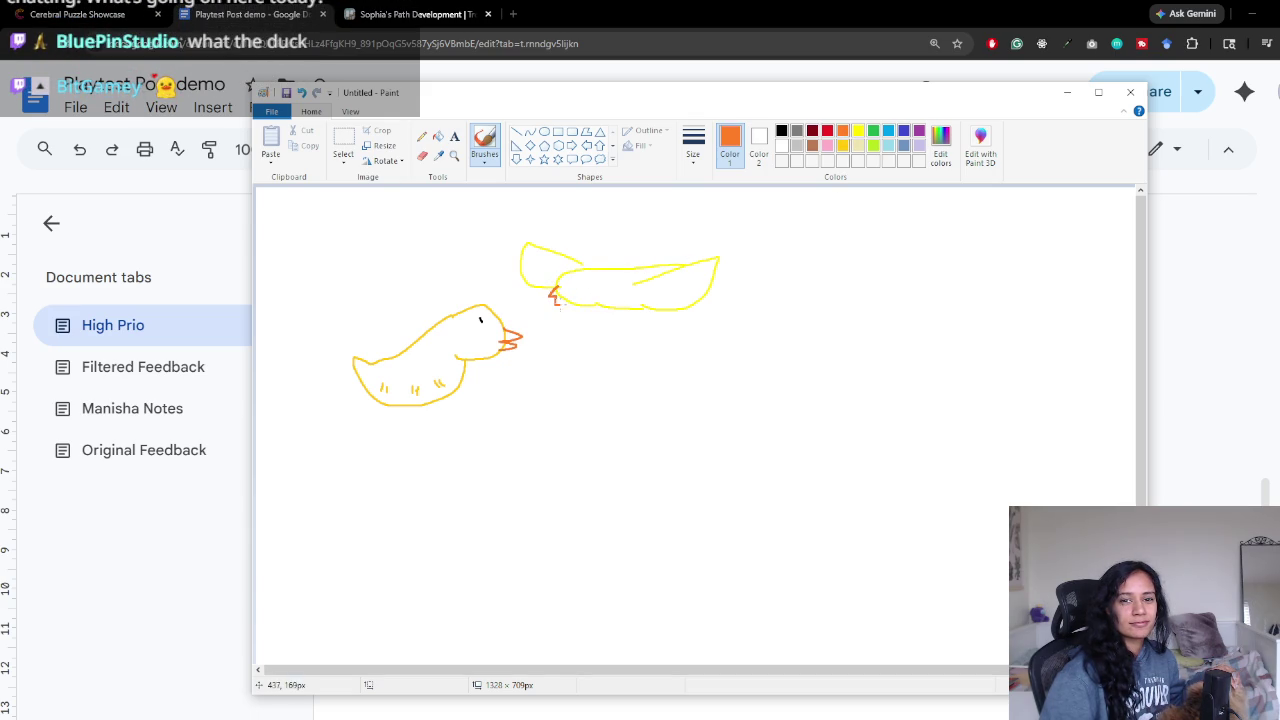
left_click(784, 134)
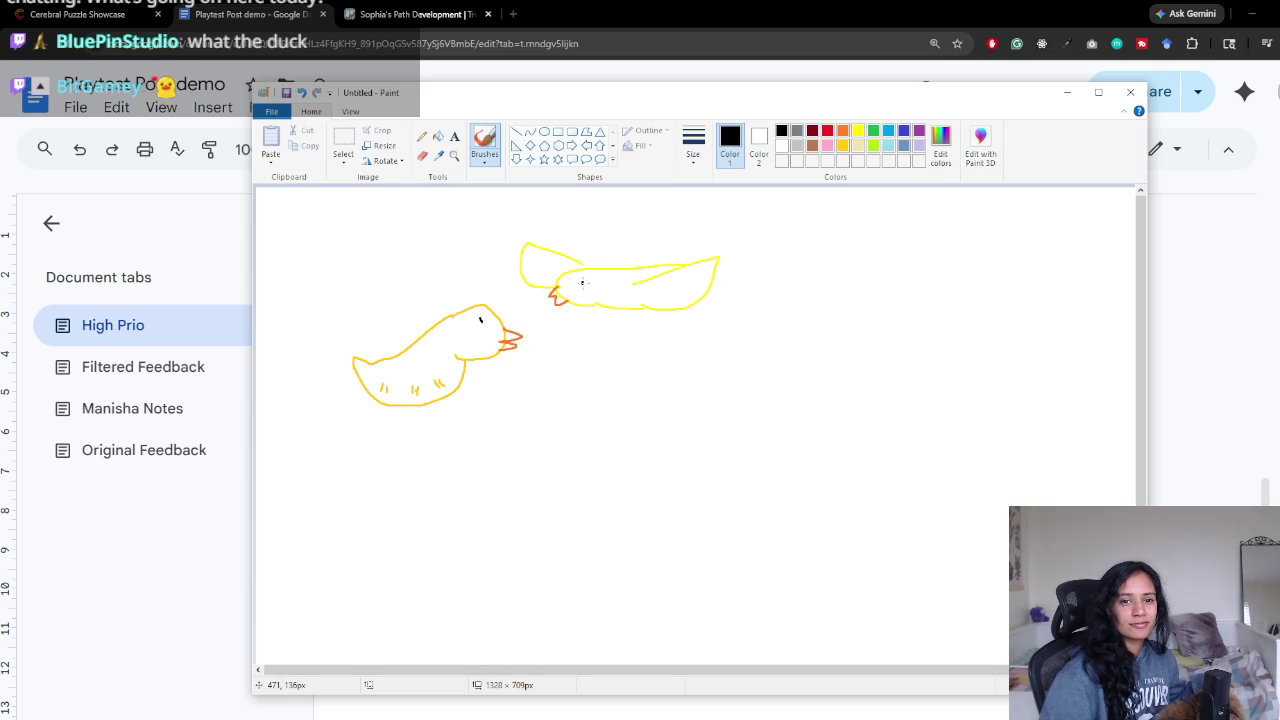
left_click(844, 146)
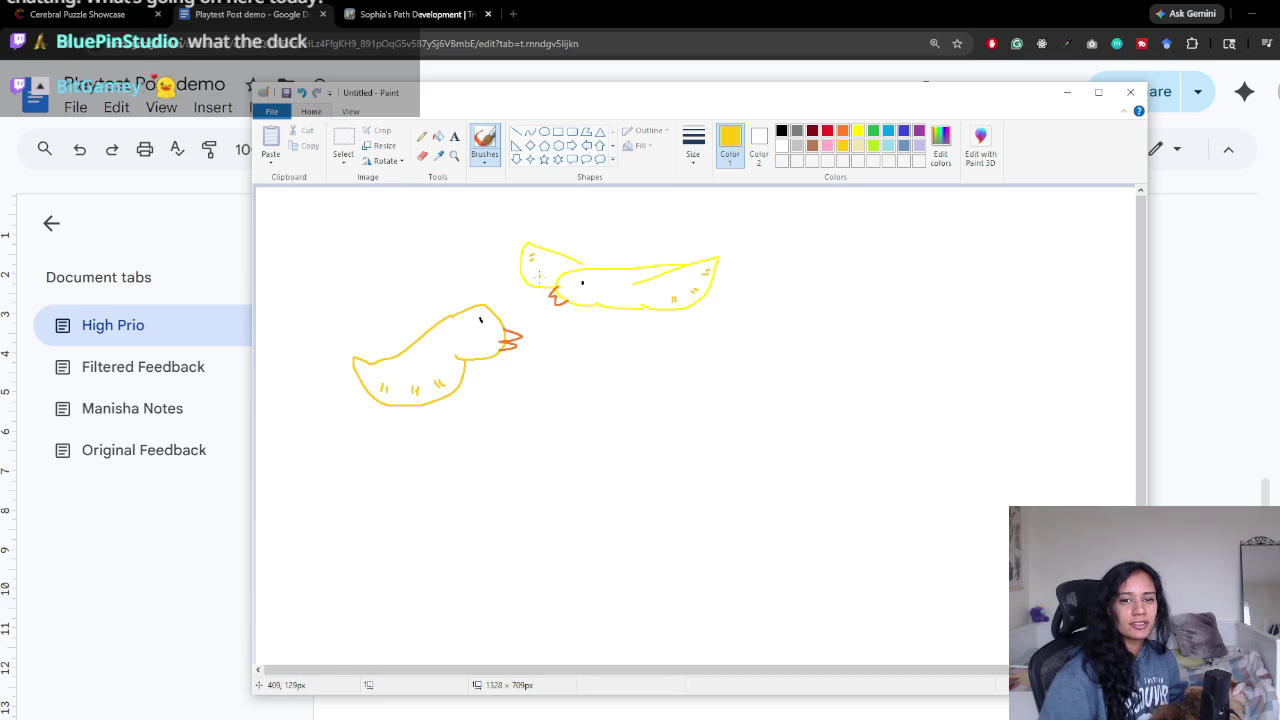
Step: Draw grey steam wisps above both ducks and return to the Google Doc
left_click(797, 146)
mouse_move(399, 338)
left_mouse_down()
mouse_move(396, 293)
mouse_move(420, 285)
mouse_move(421, 270)
left_mouse_up()
mouse_move(614, 252)
left_mouse_down()
mouse_move(605, 226)
mouse_move(630, 238)
mouse_move(622, 226)
left_mouse_up()
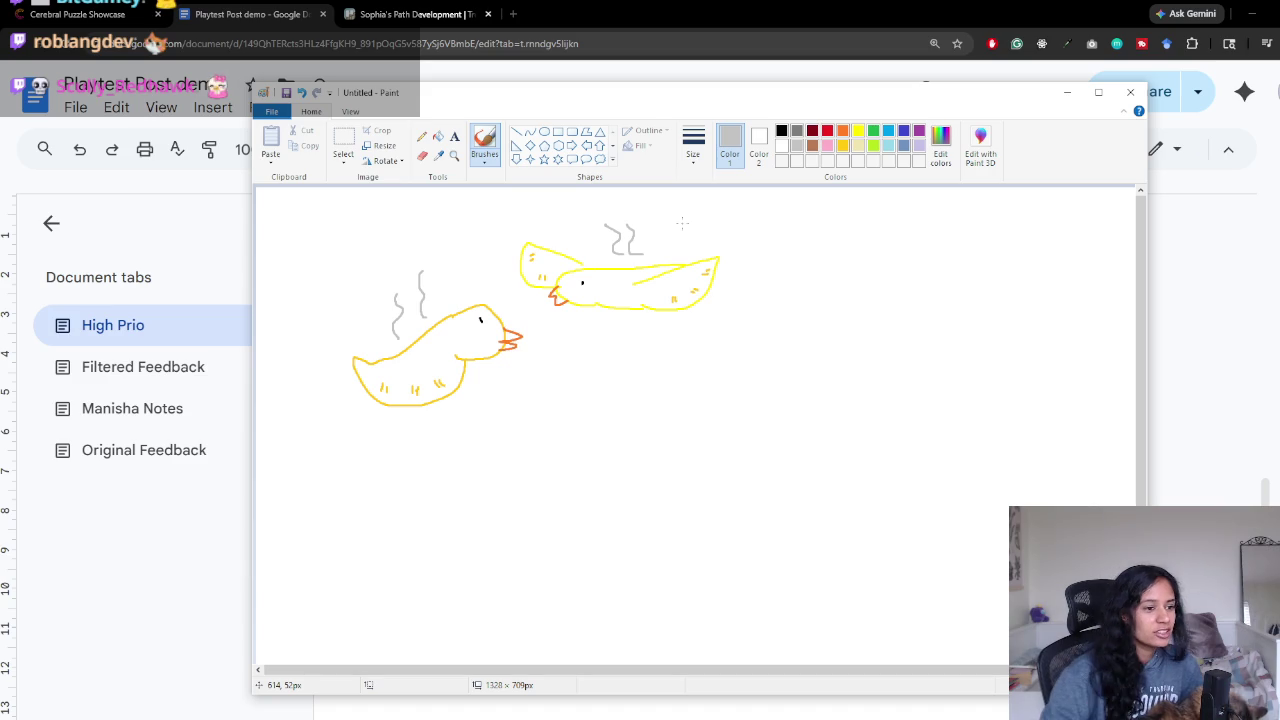
left_click(815, 8)
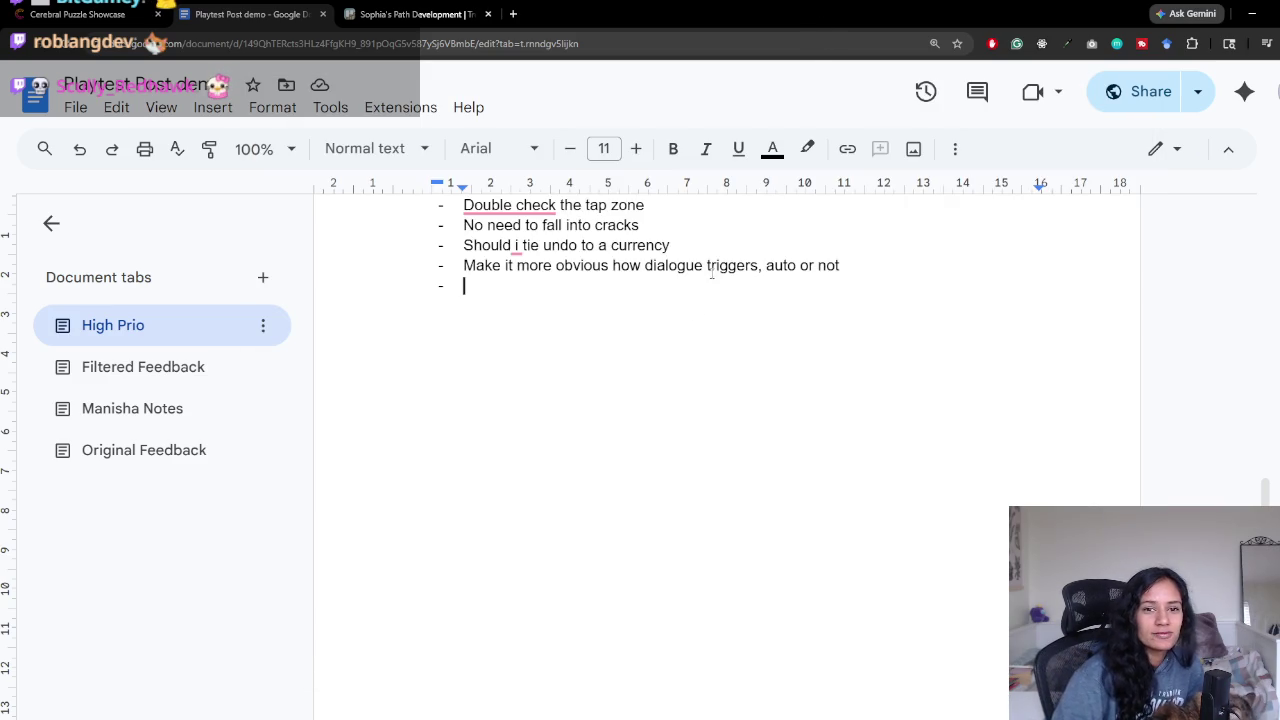
Step: Scroll through the High Prio tab, then switch to the Unity editor
scroll(711, 300, "up", 2)
scroll(703, 397, "up", 2)
scroll(703, 397, "up", 1)
scroll(708, 390, "down", 1)
scroll(713, 381, "down", 2)
scroll(711, 376, "up", 2)
scroll(711, 376, "up", 2)
scroll(714, 401, "up", 1)
scroll(714, 403, "down", 3)
key("alt+Tab")
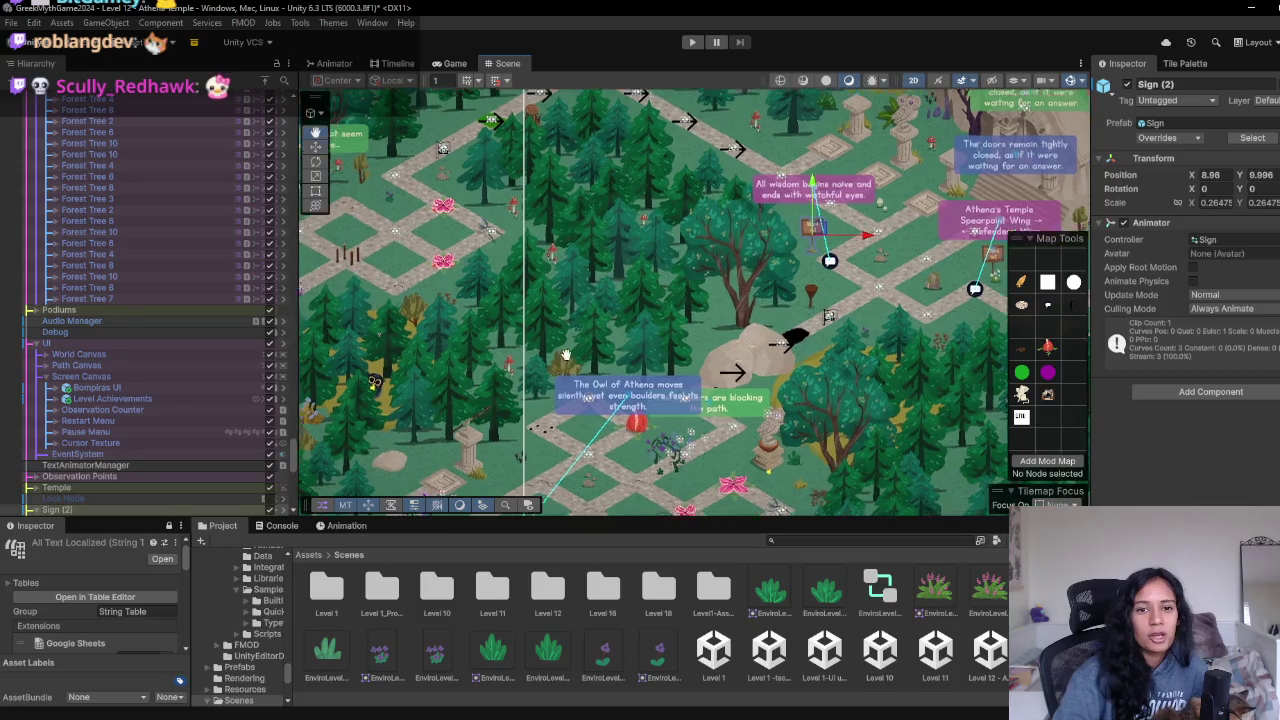
Step: Pan the Athena Temple scene from the temple over to the northern paths and signs
left_click_drag(571, 428, 700, 267)
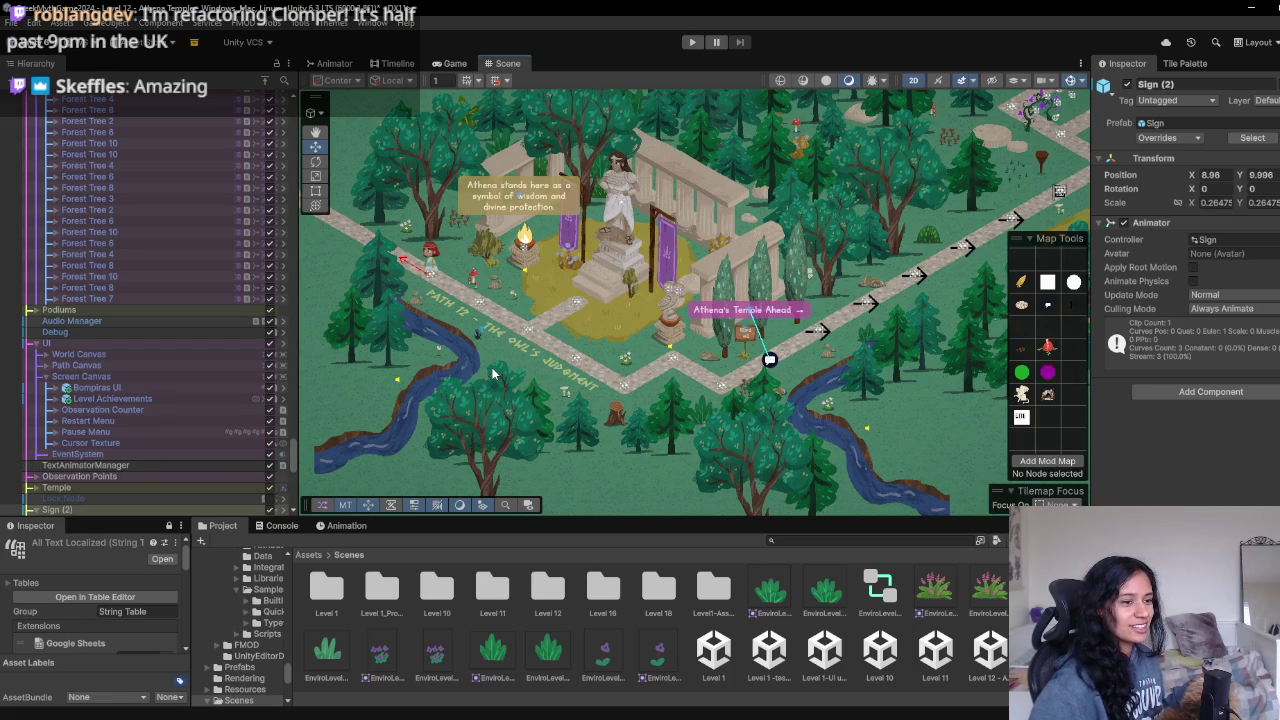
scroll(521, 459, "down", 2)
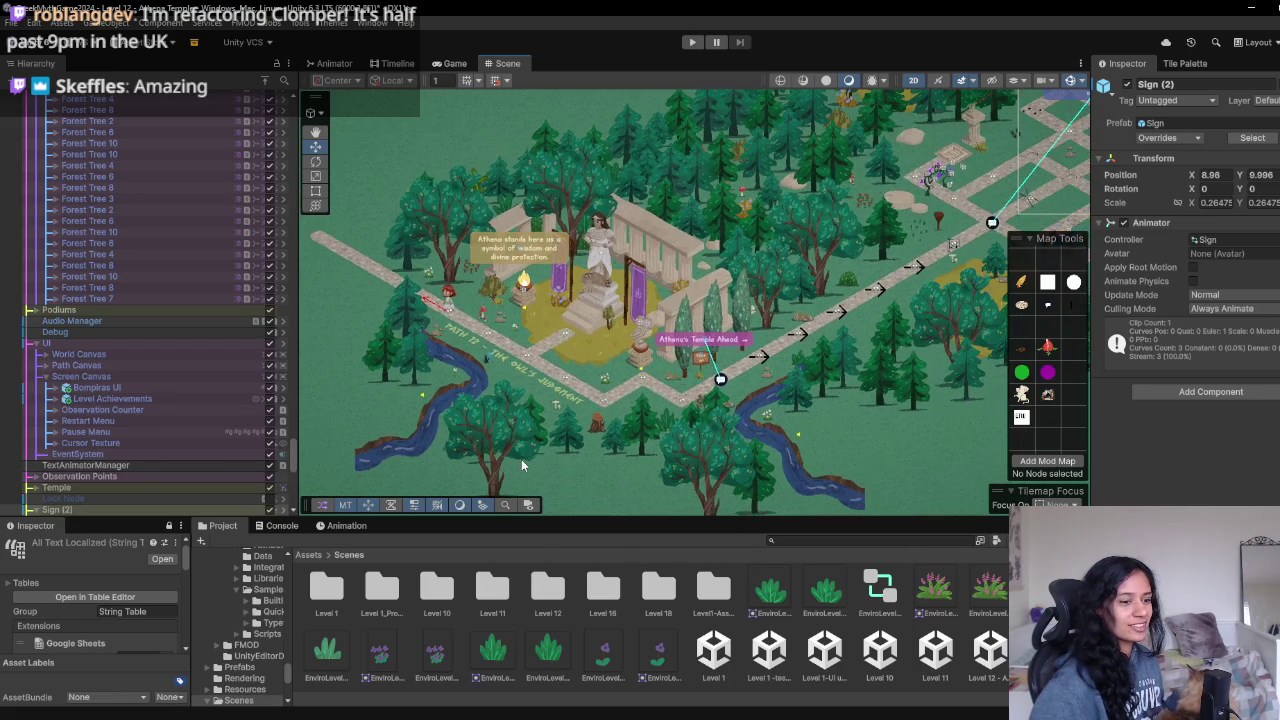
scroll(521, 459, "down", 1)
left_click_drag(705, 343, 541, 400)
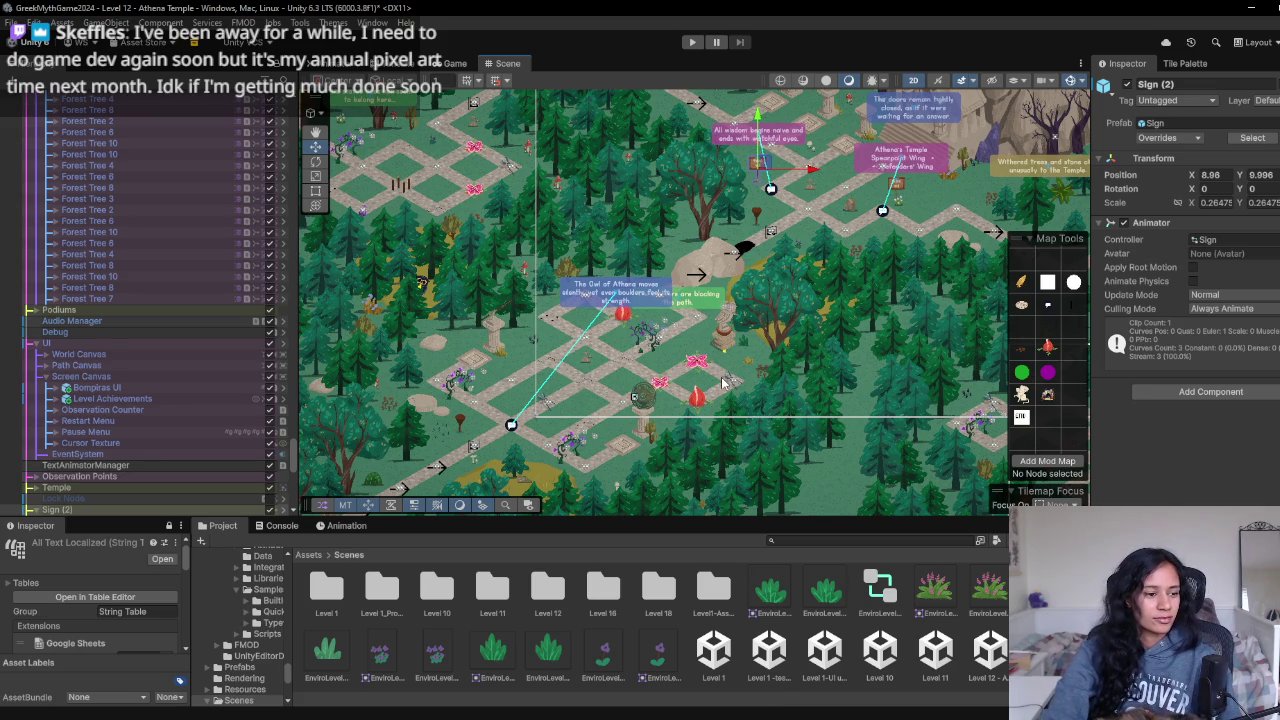
Step: Zoom the Scene view out and back in, then view the statue sign in the Game view
scroll(715, 447, "down", 2)
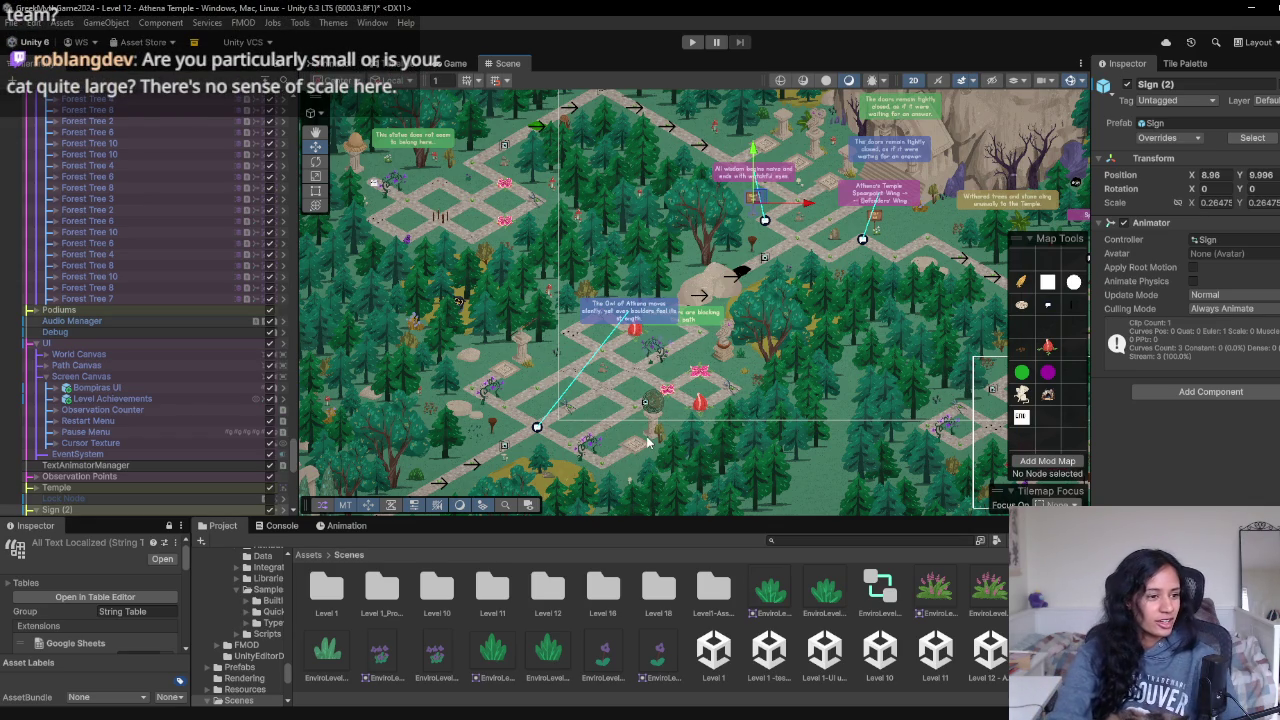
scroll(648, 443, "down", 1)
scroll(648, 443, "down", 1)
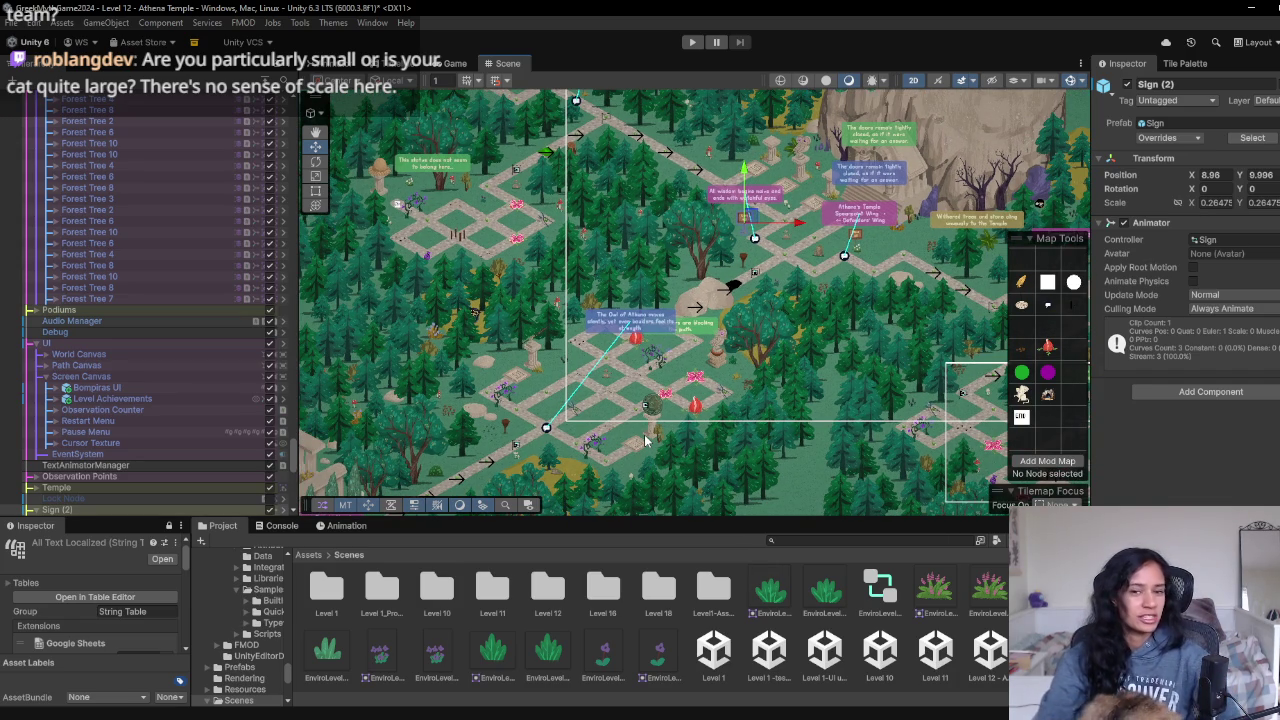
scroll(668, 425, "up", 2)
scroll(668, 425, "up", 2)
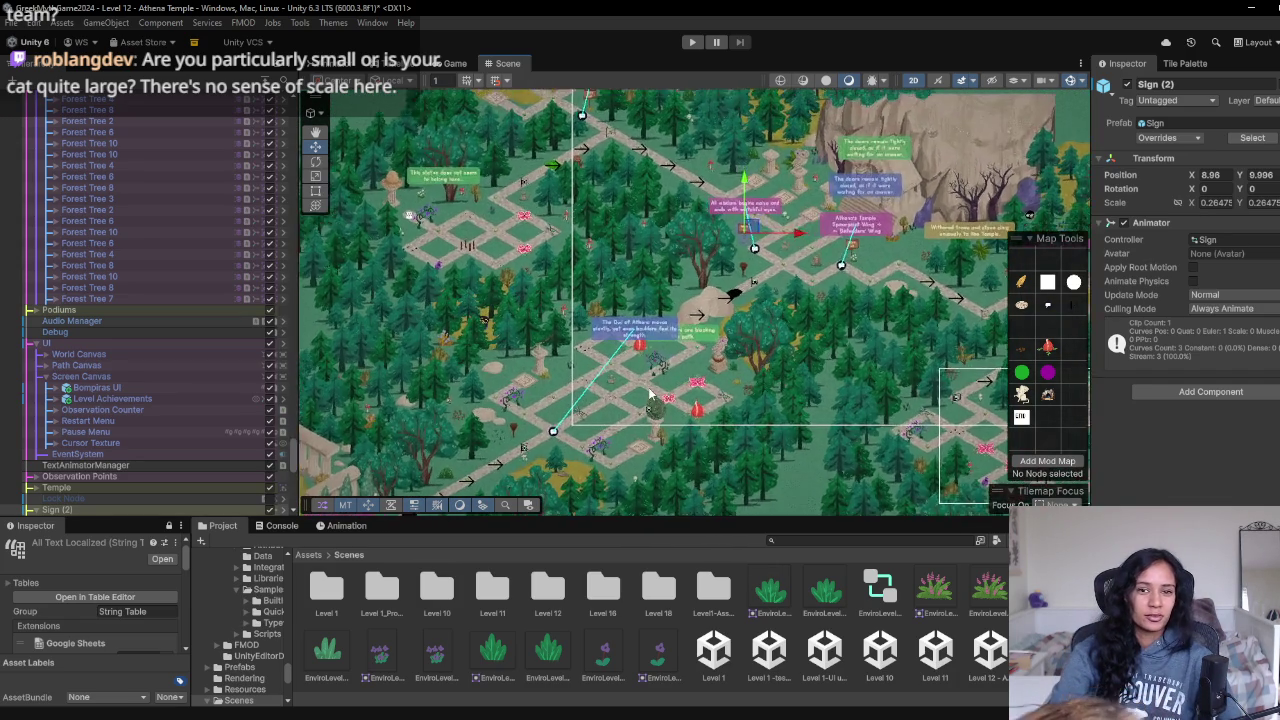
scroll(668, 425, "up", 2)
scroll(668, 425, "up", 2)
left_click(448, 63)
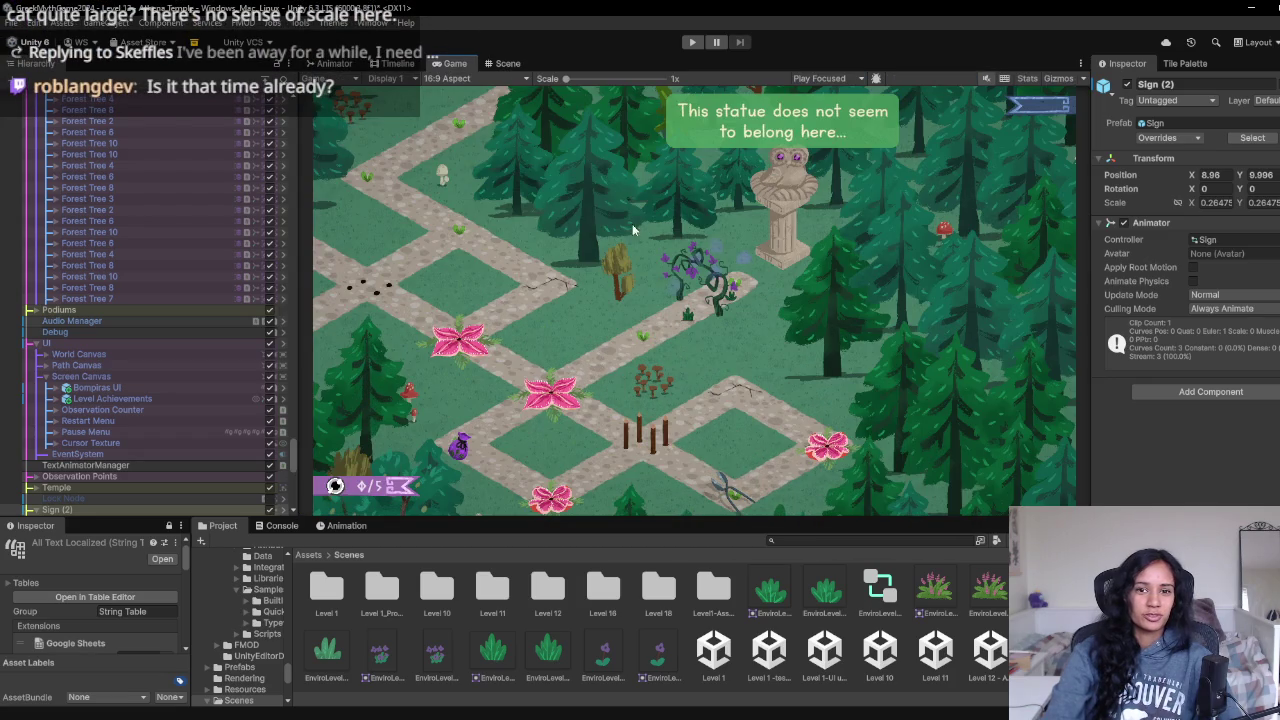
Step: Load the MainMenu scene from the Hierarchy, discarding the unsaved Level 12 changes
left_click(503, 64)
scroll(207, 190, "up", 3)
scroll(236, 153, "up", 3)
scroll(237, 155, "up", 5)
scroll(237, 155, "up", 5)
left_click(90, 96)
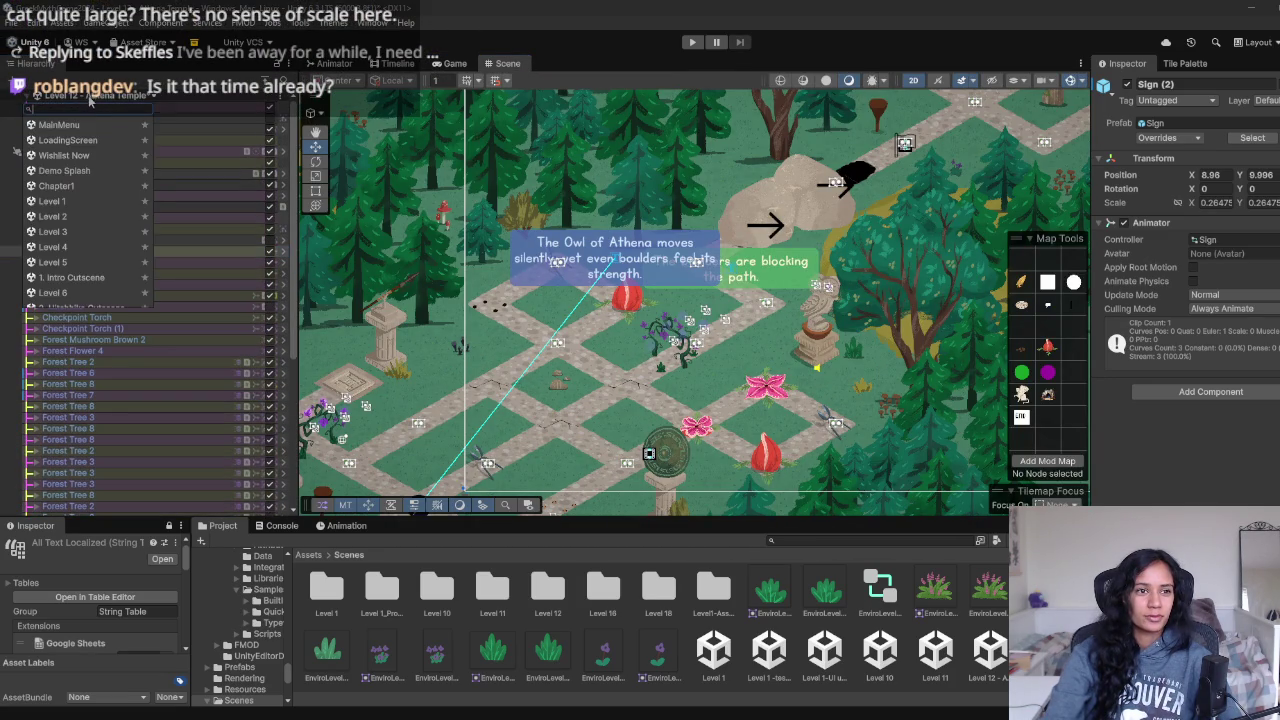
left_click(99, 124)
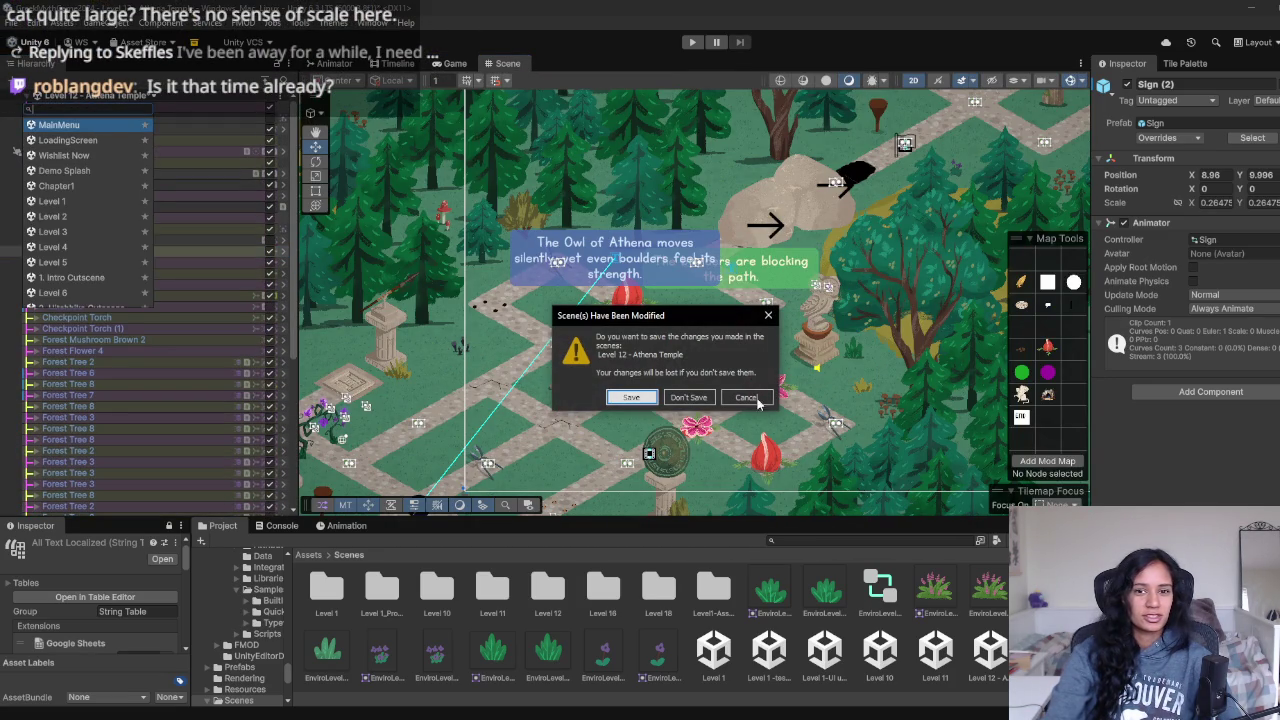
left_click(670, 397)
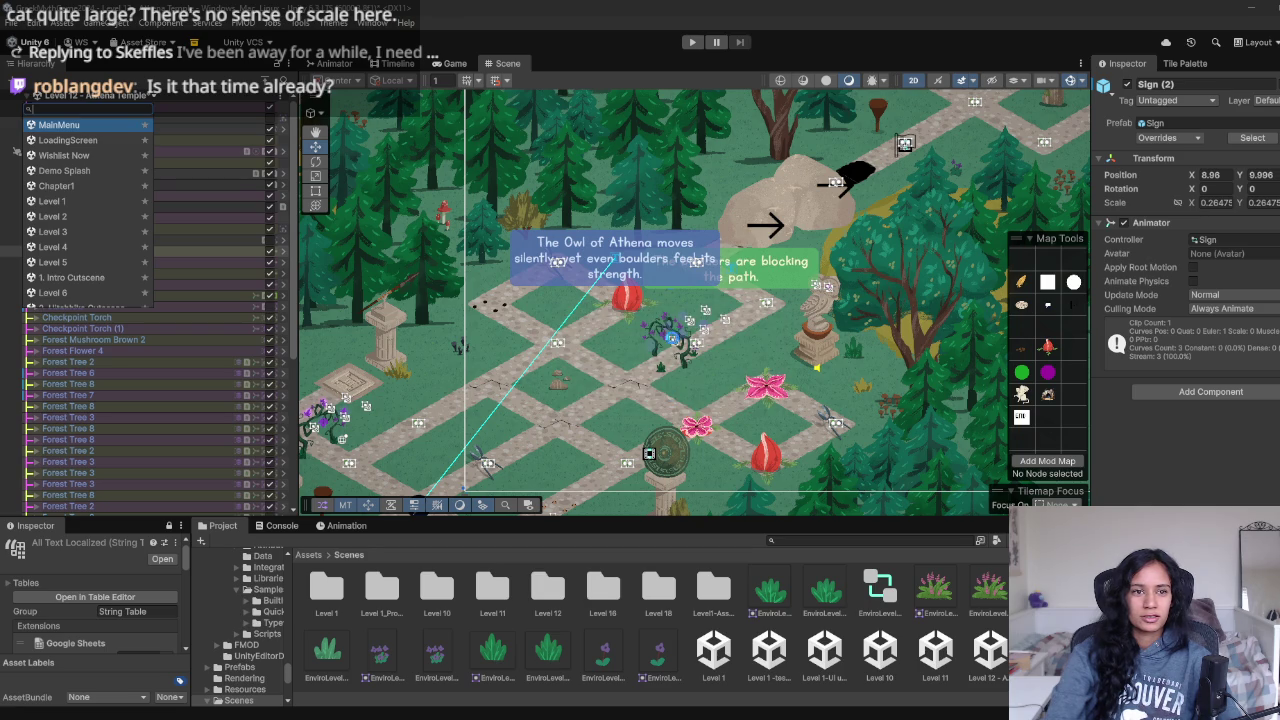
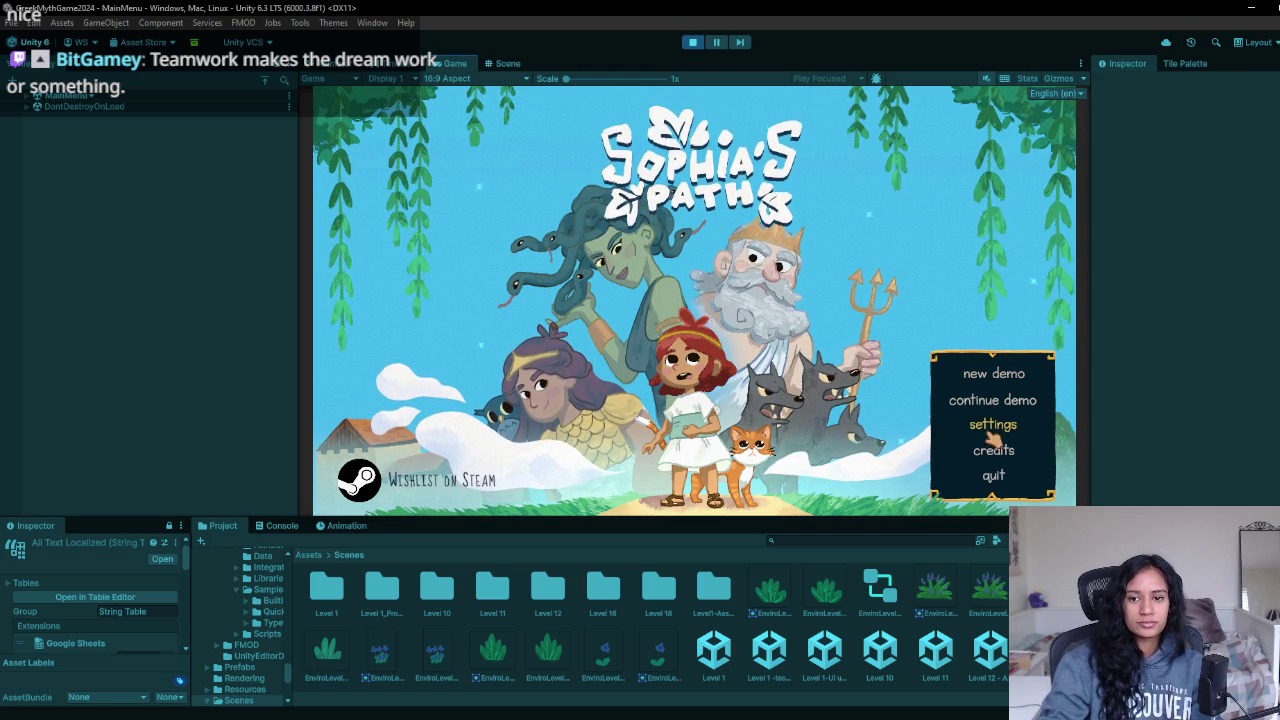
Step: Show the game's Credits panel from the main menu, then bring up the Playtest Post demo doc
left_click(993, 450)
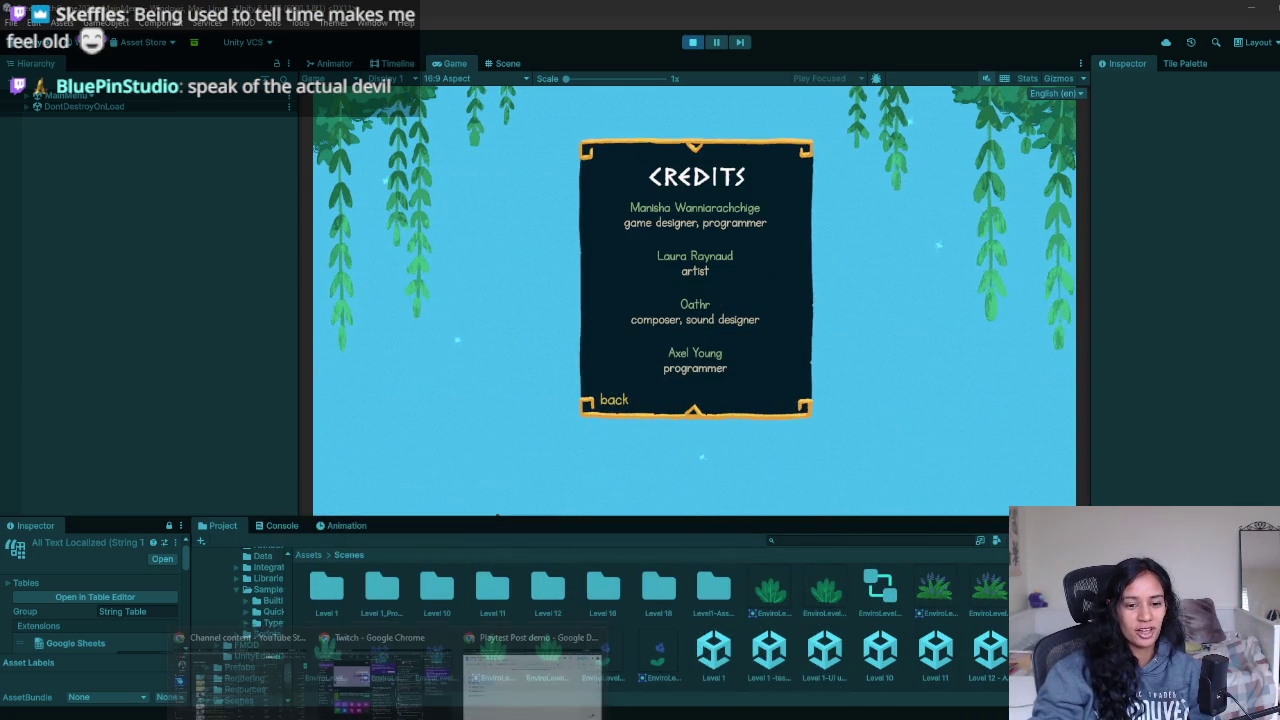
left_click(530, 680)
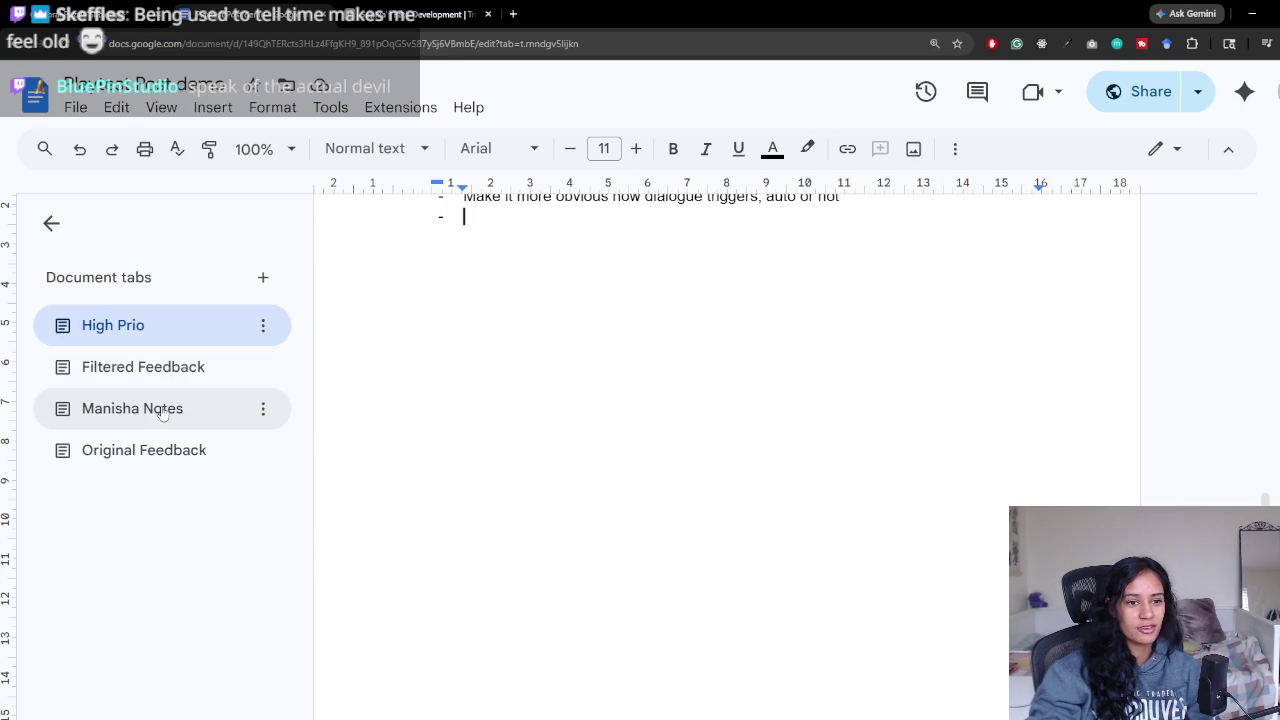
Step: Read through the Original Feedback tab of the Playtest Post demo doc
left_click(152, 445)
middle_click(1177, 505)
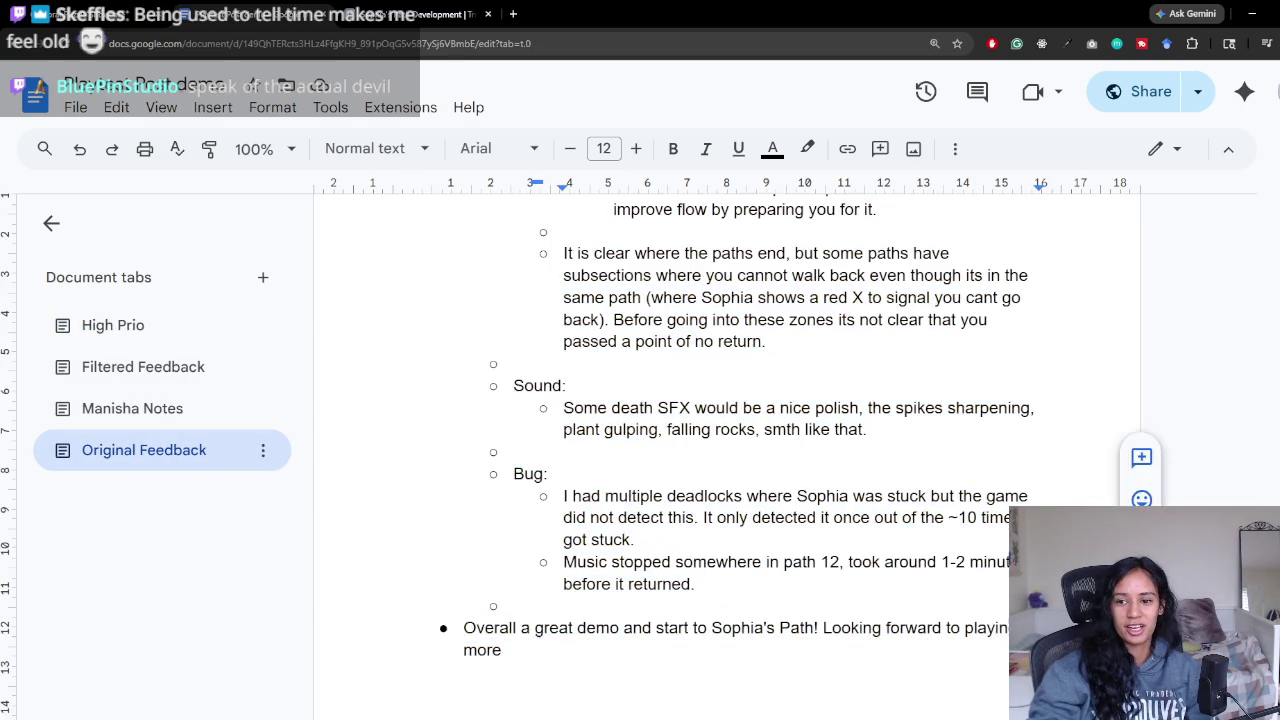
scroll(983, 343, "down", 5)
scroll(983, 343, "down", 5)
scroll(983, 343, "down", 5)
scroll(983, 343, "down", 5)
scroll(983, 350, "down", 5)
scroll(988, 369, "down", 5)
scroll(960, 420, "down", 5)
scroll(958, 428, "down", 5)
scroll(965, 432, "down", 5)
scroll(980, 440, "down", 1)
scroll(1002, 449, "down", 5)
scroll(1002, 449, "down", 5)
scroll(737, 360, "down", 5)
scroll(894, 514, "down", 5)
scroll(909, 510, "down", 3)
scroll(909, 510, "down", 3)
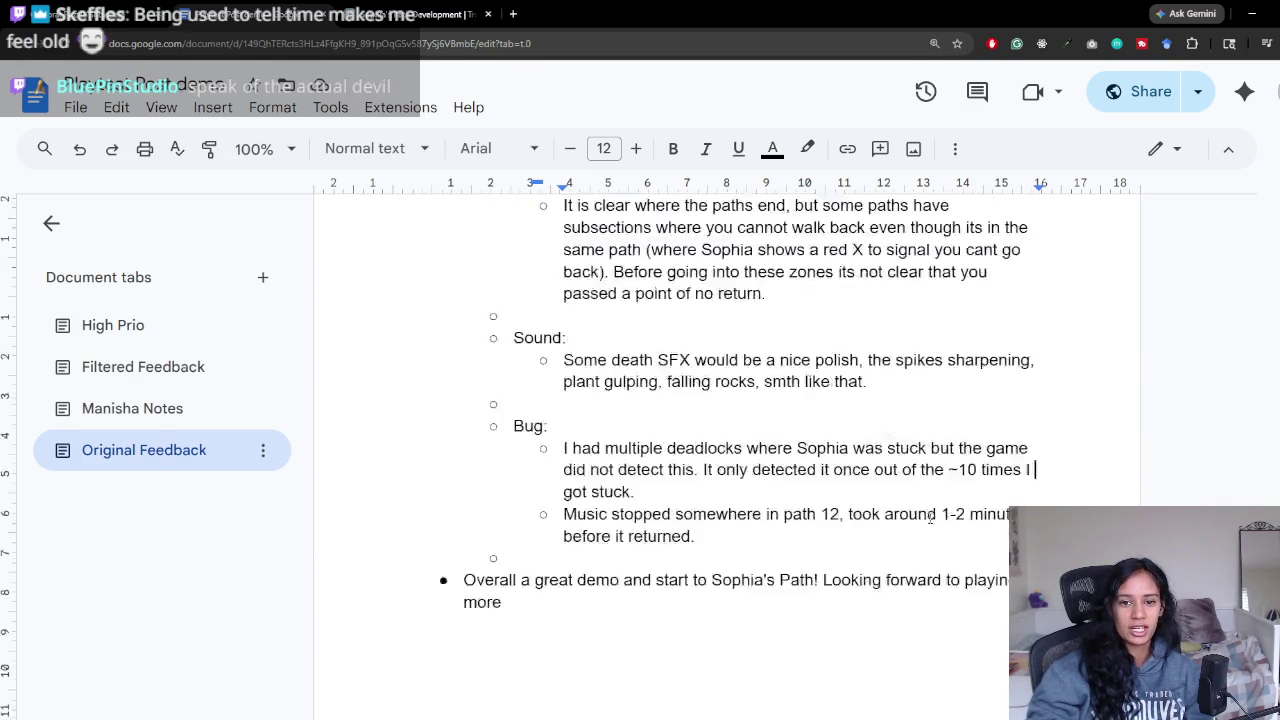
scroll(909, 510, "down", 2)
Step: Review the Filtered Feedback tab down to the playtesters' minor issues list
left_click(147, 372)
scroll(698, 489, "up", 2)
scroll(698, 489, "up", 5)
scroll(944, 554, "up", 10)
scroll(944, 554, "up", 10)
scroll(967, 435, "down", 10)
scroll(967, 435, "down", 5)
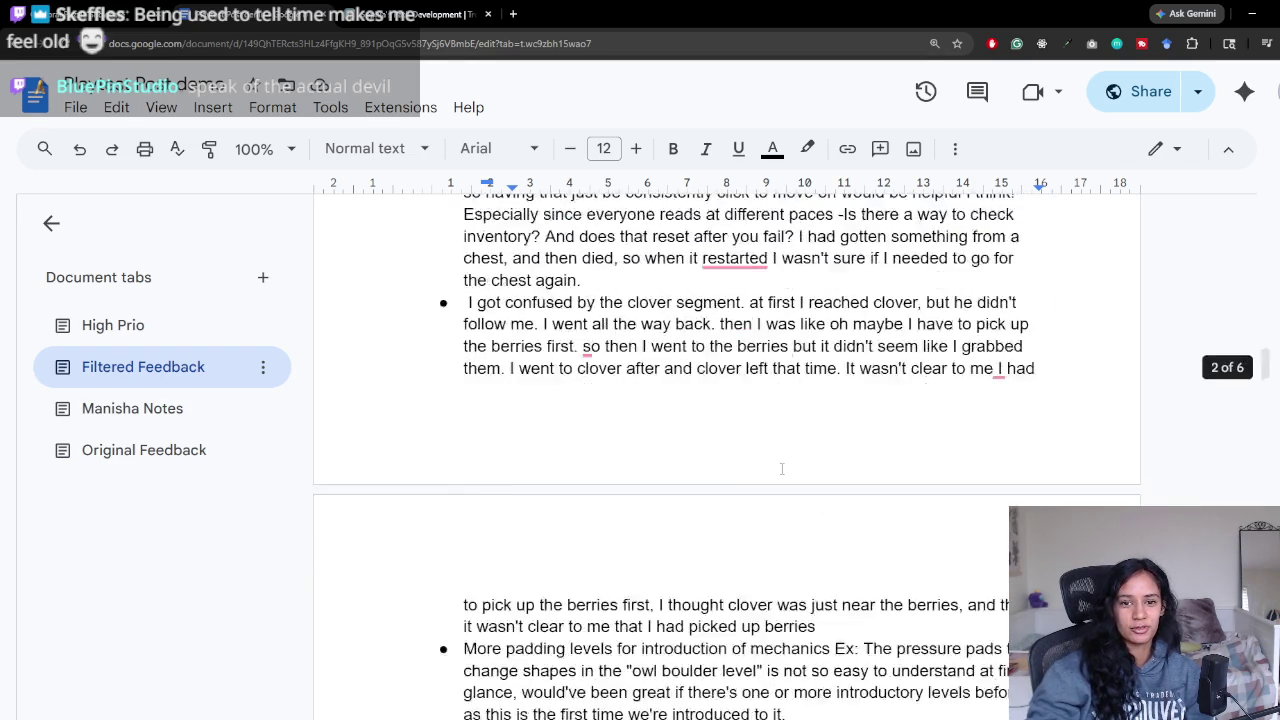
scroll(967, 435, "down", 5)
scroll(900, 450, "down", 5)
scroll(736, 473, "down", 3)
scroll(736, 473, "down", 3)
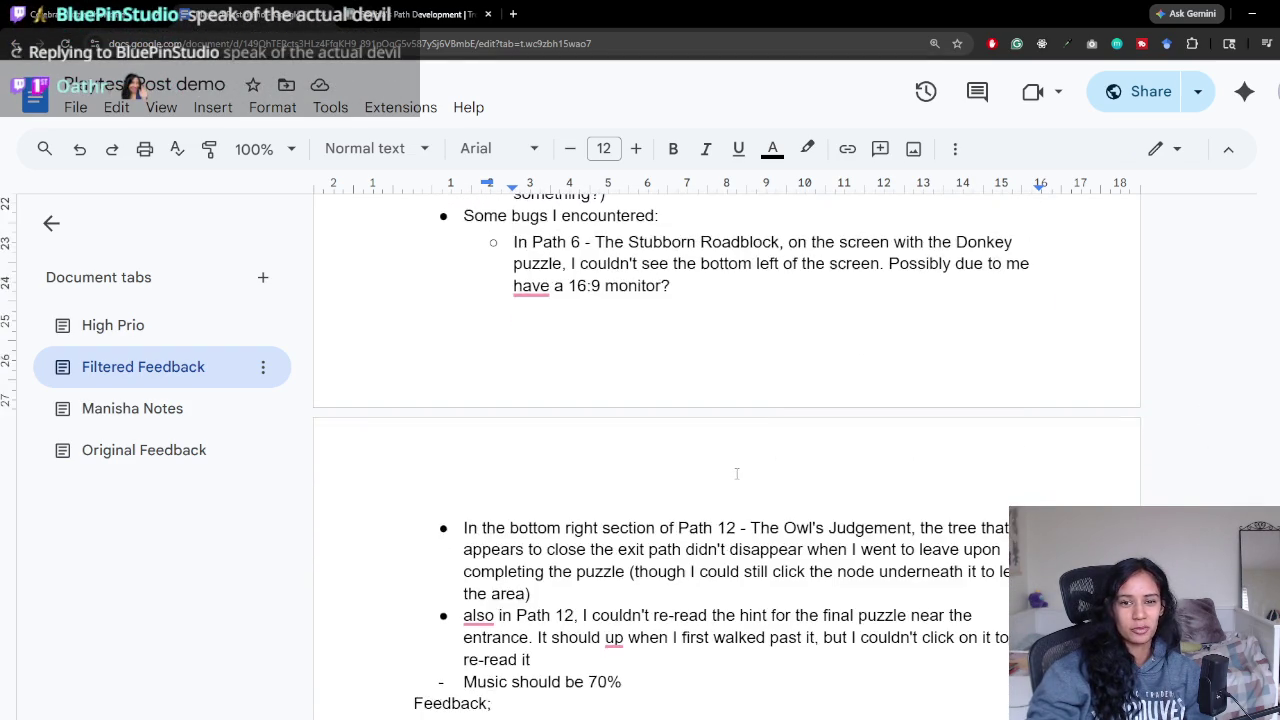
scroll(721, 470, "down", 2)
scroll(671, 471, "down", 3)
scroll(671, 471, "down", 3)
scroll(669, 471, "down", 2)
scroll(669, 471, "up", 5)
scroll(668, 474, "up", 4)
scroll(640, 470, "up", 2)
scroll(600, 468, "up", 2)
scroll(529, 464, "up", 2)
scroll(529, 465, "up", 3)
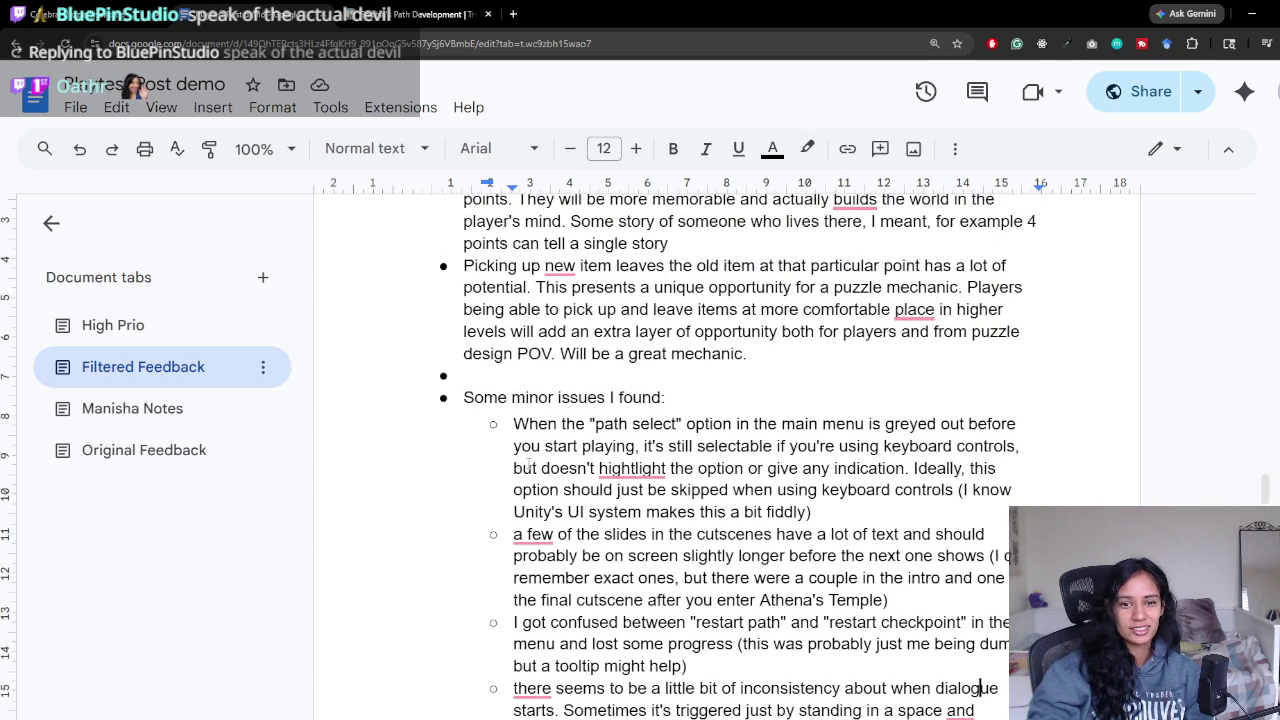
scroll(529, 460, "up", 2)
scroll(532, 445, "up", 4)
scroll(535, 427, "up", 2)
scroll(550, 410, "down", 2)
scroll(552, 430, "down", 1)
scroll(555, 460, "down", 1)
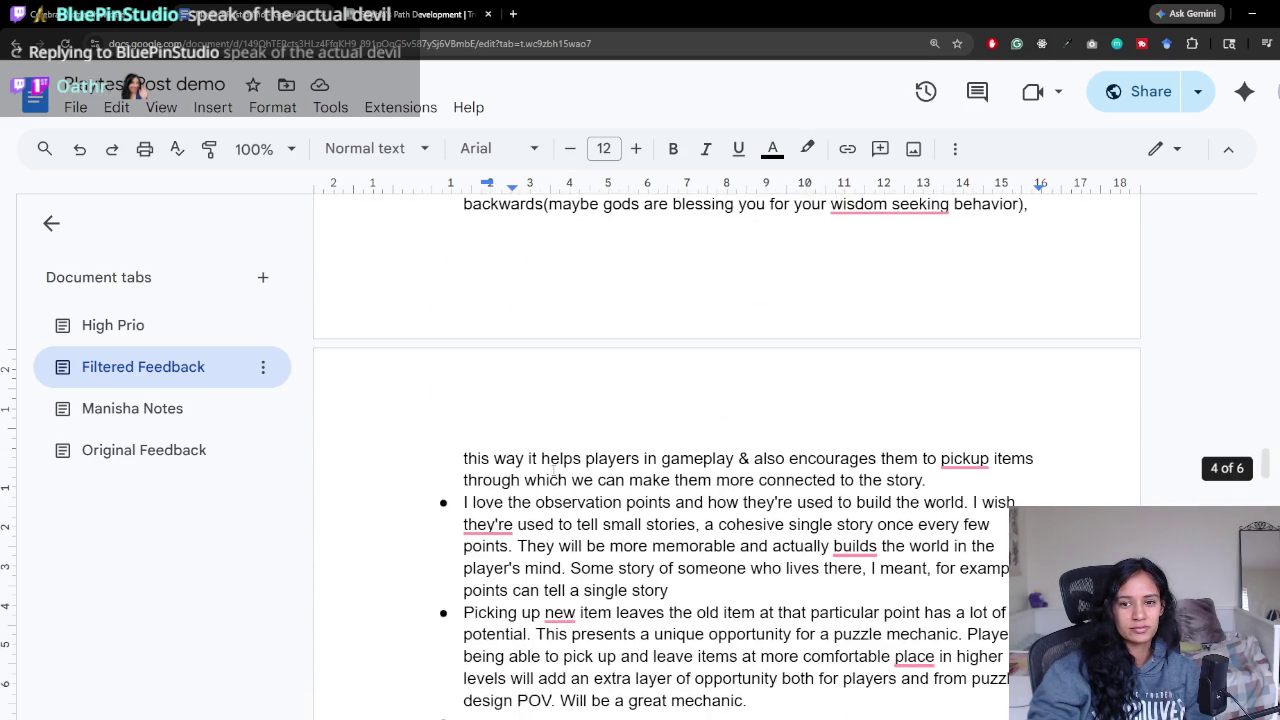
scroll(554, 468, "up", 1)
scroll(556, 379, "down", 1)
scroll(555, 372, "down", 1)
scroll(553, 362, "down", 1)
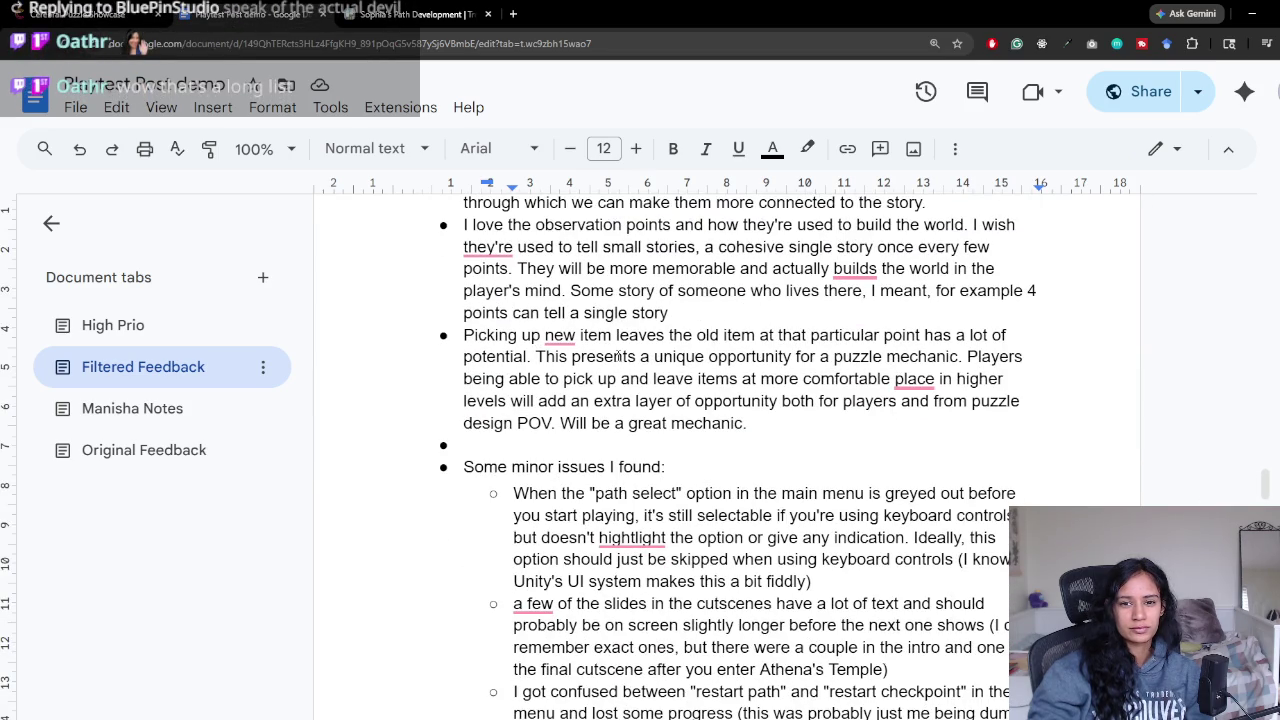
scroll(838, 350, "down", 1)
scroll(700, 350, "down", 1)
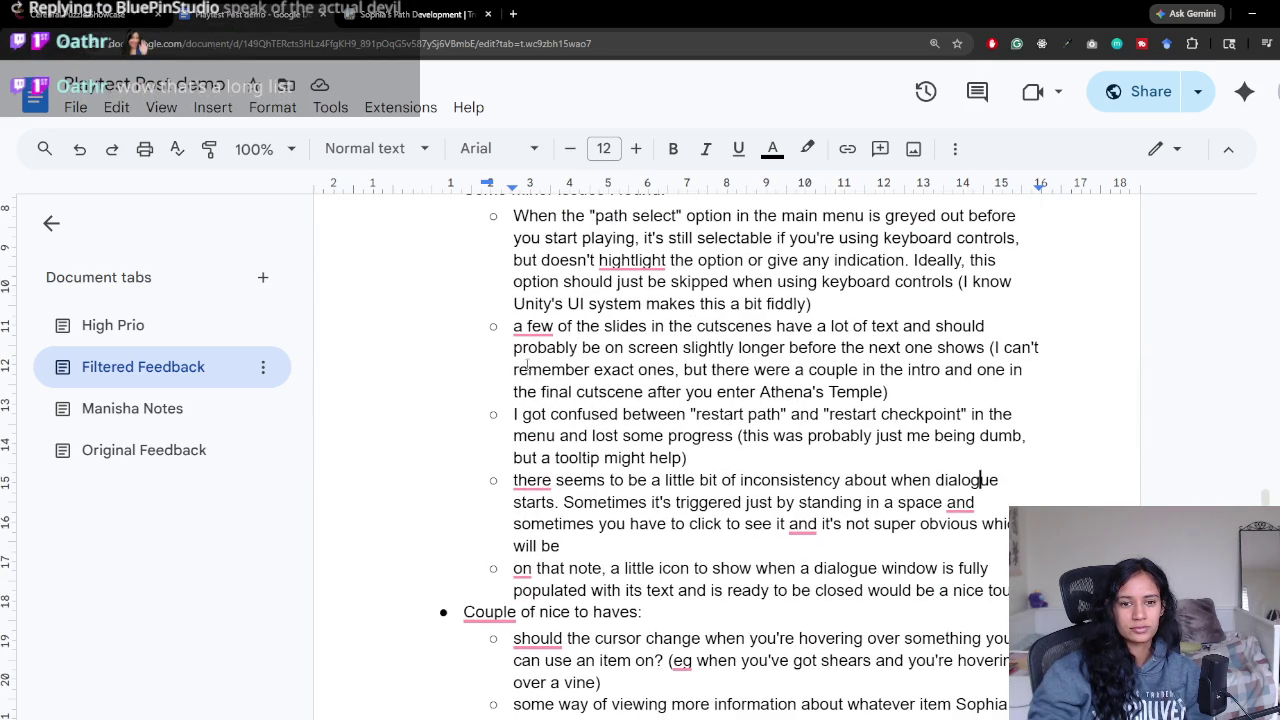
left_click(127, 327)
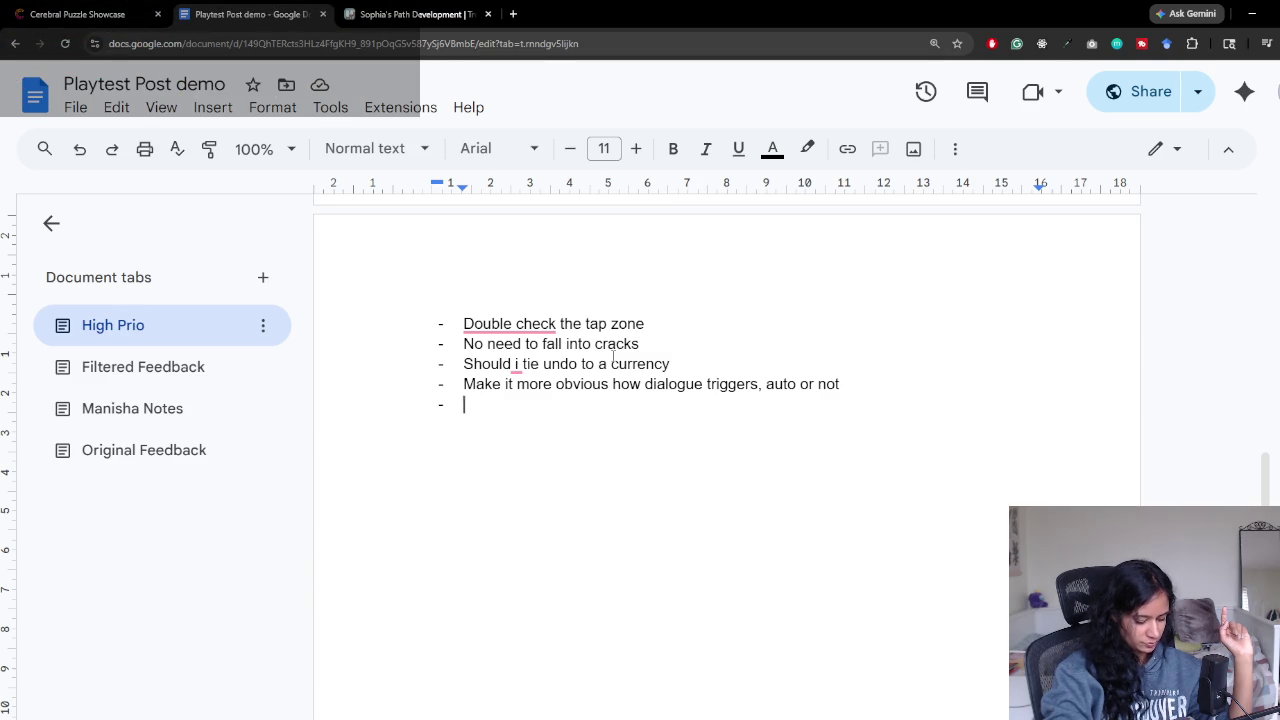
Step: Return to Filtered Feedback at the 'Some minor issues I found' list
left_click(210, 378)
scroll(980, 648, "up", 2)
scroll(700, 480, "up", 2)
scroll(685, 479, "down", 1)
scroll(686, 479, "down", 2)
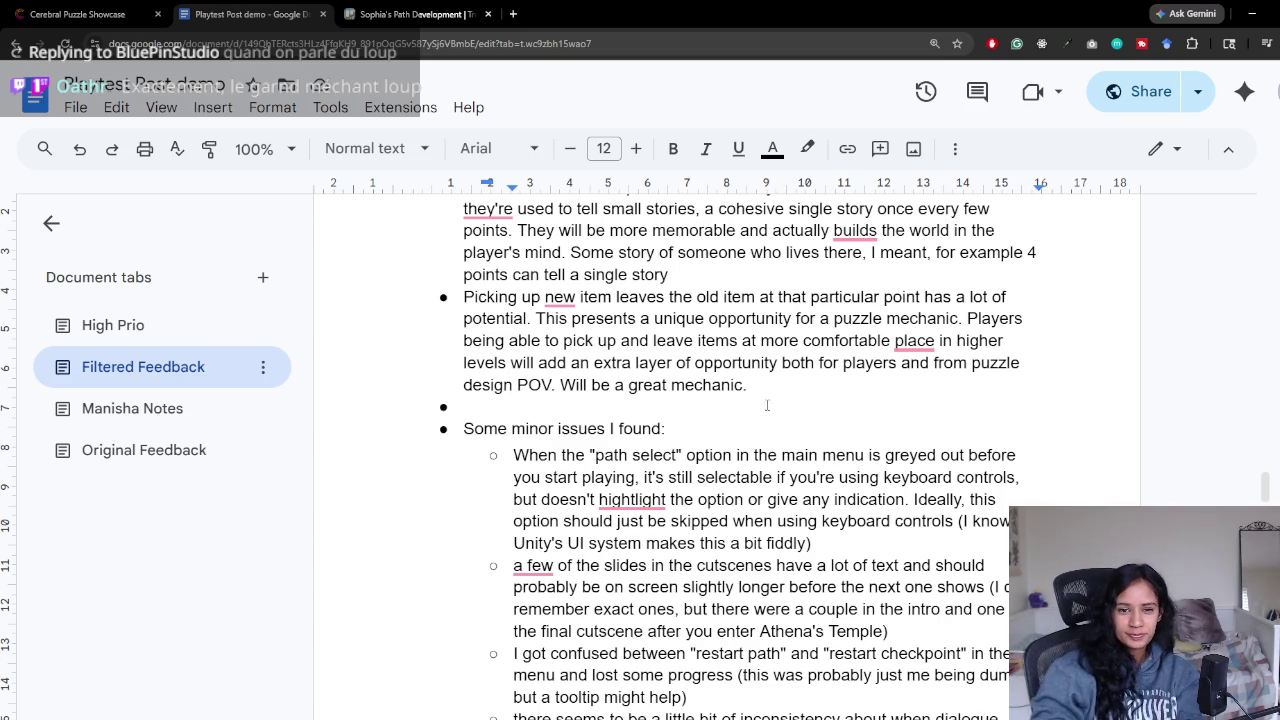
Step: Locate and highlight the dialogue-icon suggestion in Filtered Feedback
scroll(767, 405, "down", 2)
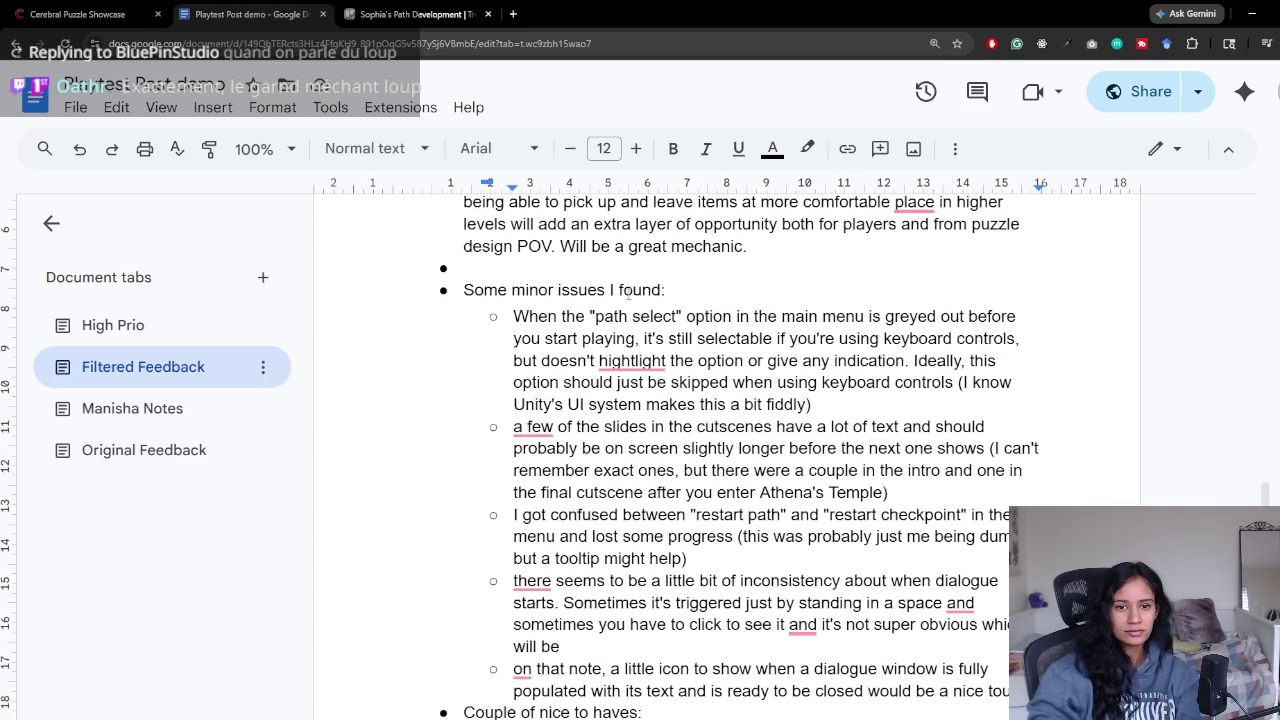
left_click(712, 290)
scroll(680, 343, "up", 2)
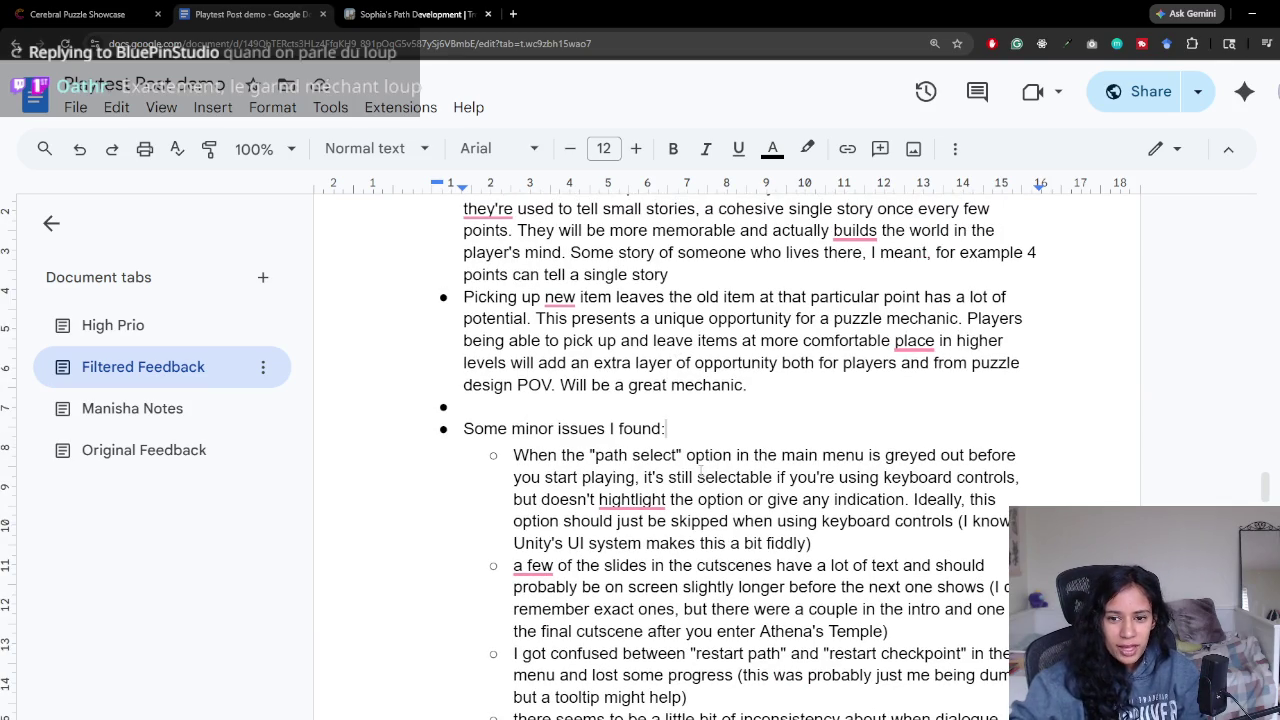
scroll(681, 456, "down", 1)
scroll(678, 459, "down", 1)
scroll(673, 462, "down", 1)
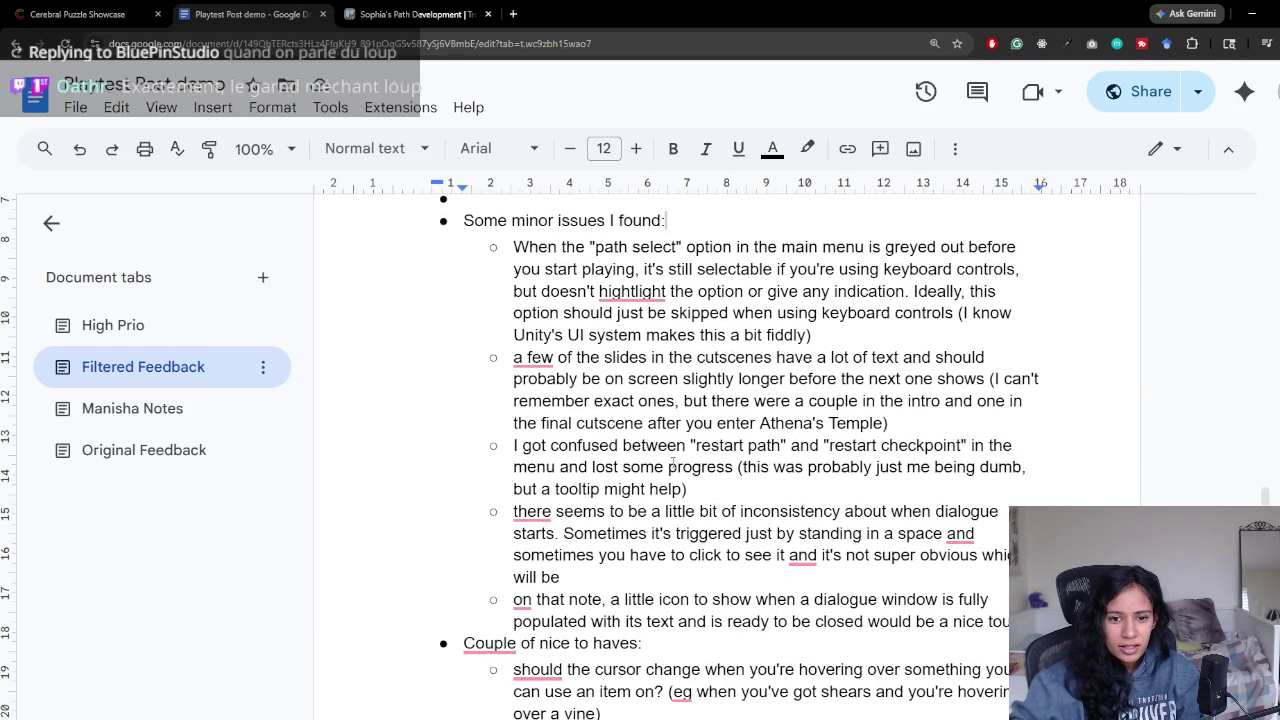
scroll(673, 455, "down", 2)
scroll(638, 458, "down", 1)
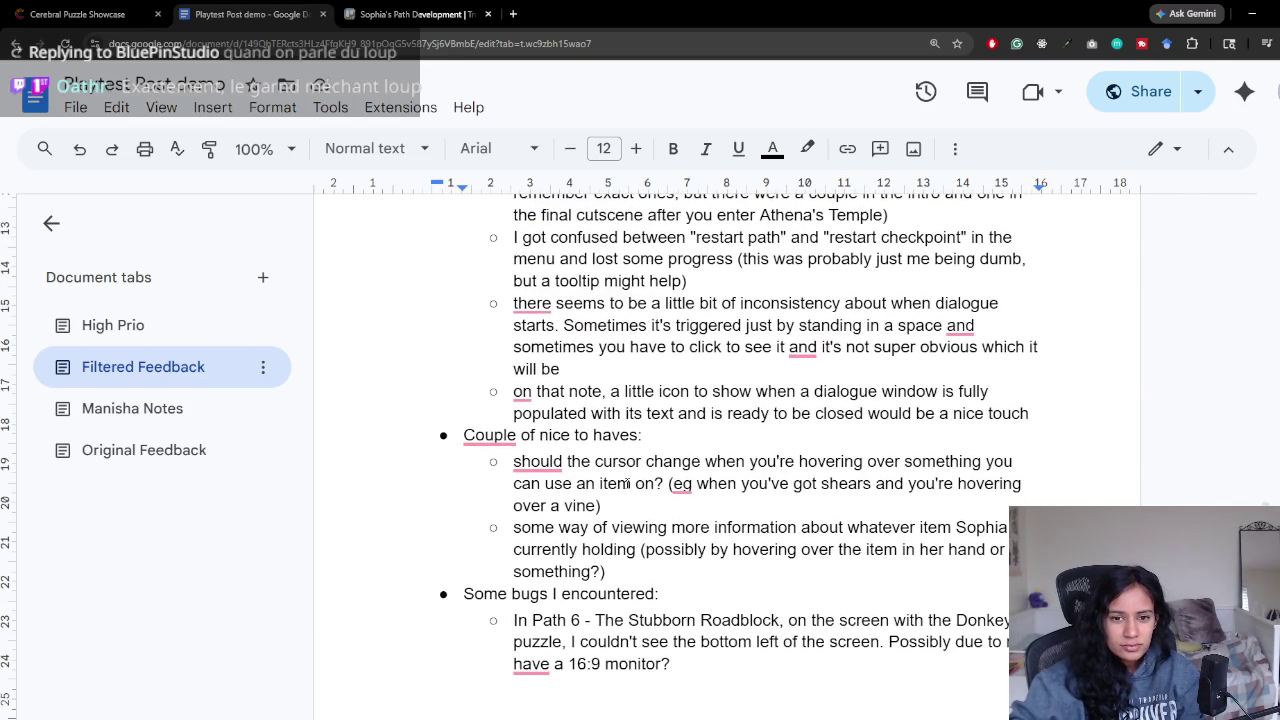
scroll(629, 408, "down", 1)
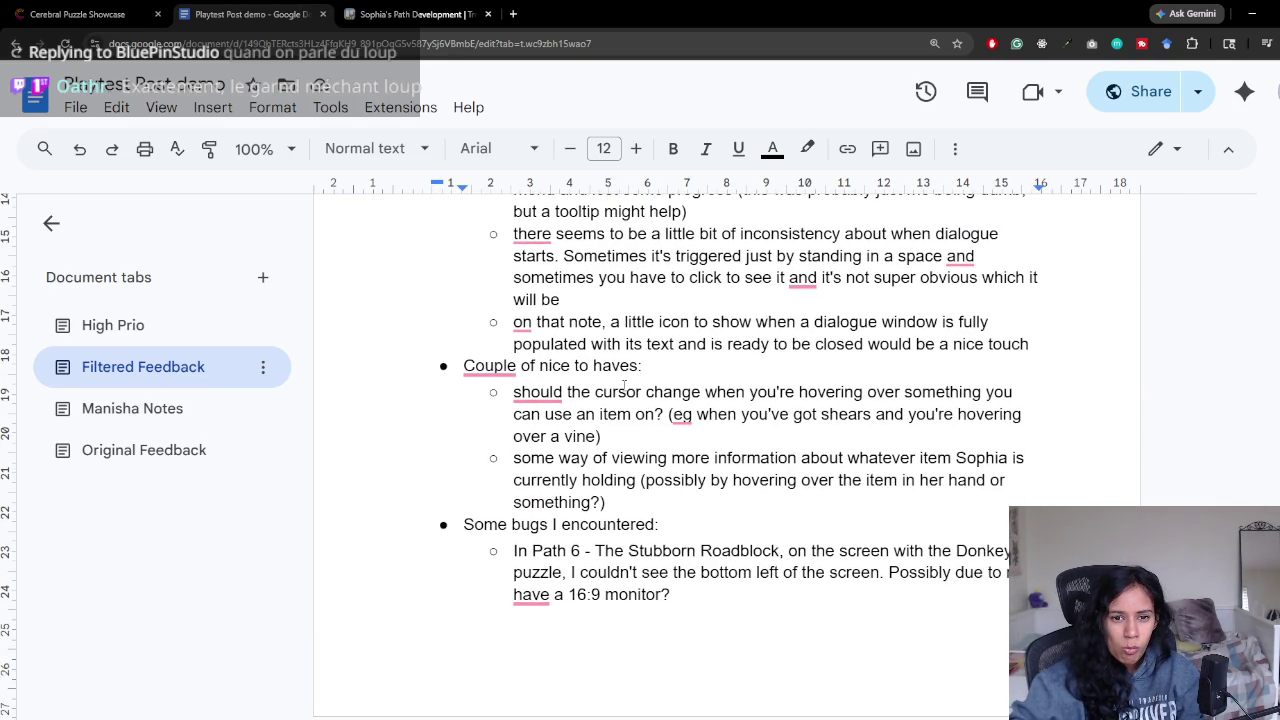
scroll(624, 386, "up", 1)
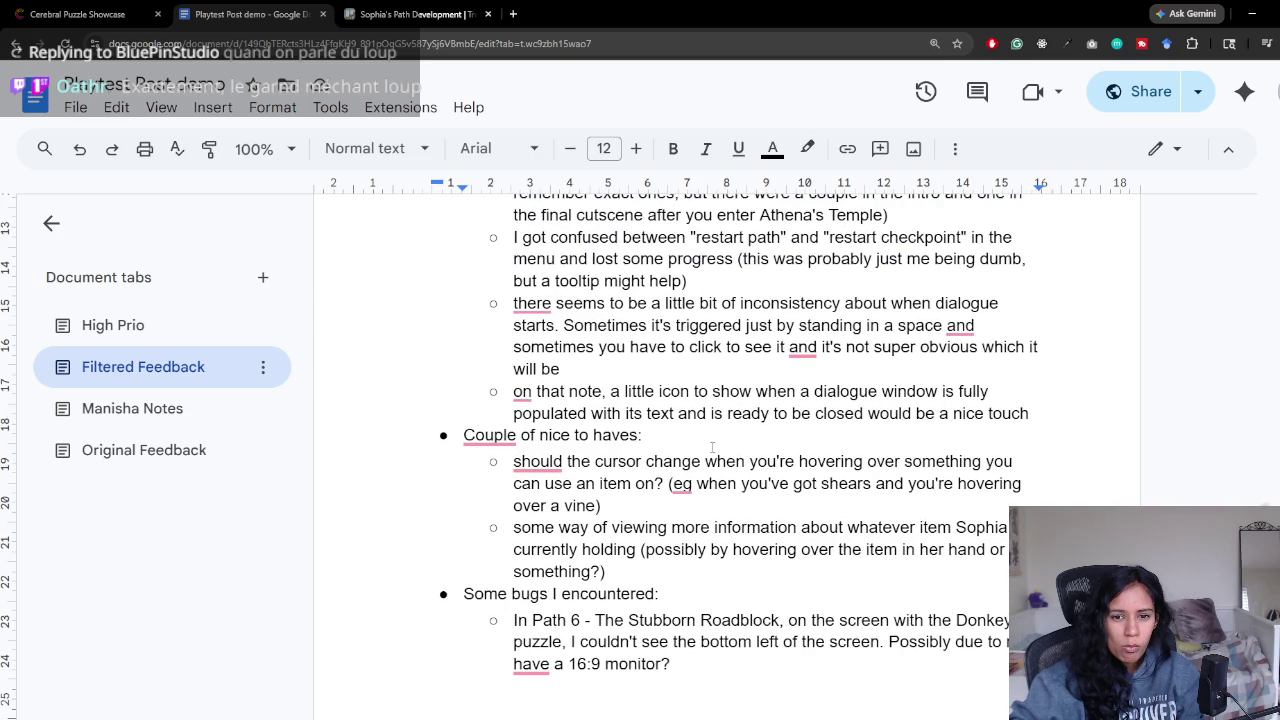
left_click_drag(513, 391, 926, 391)
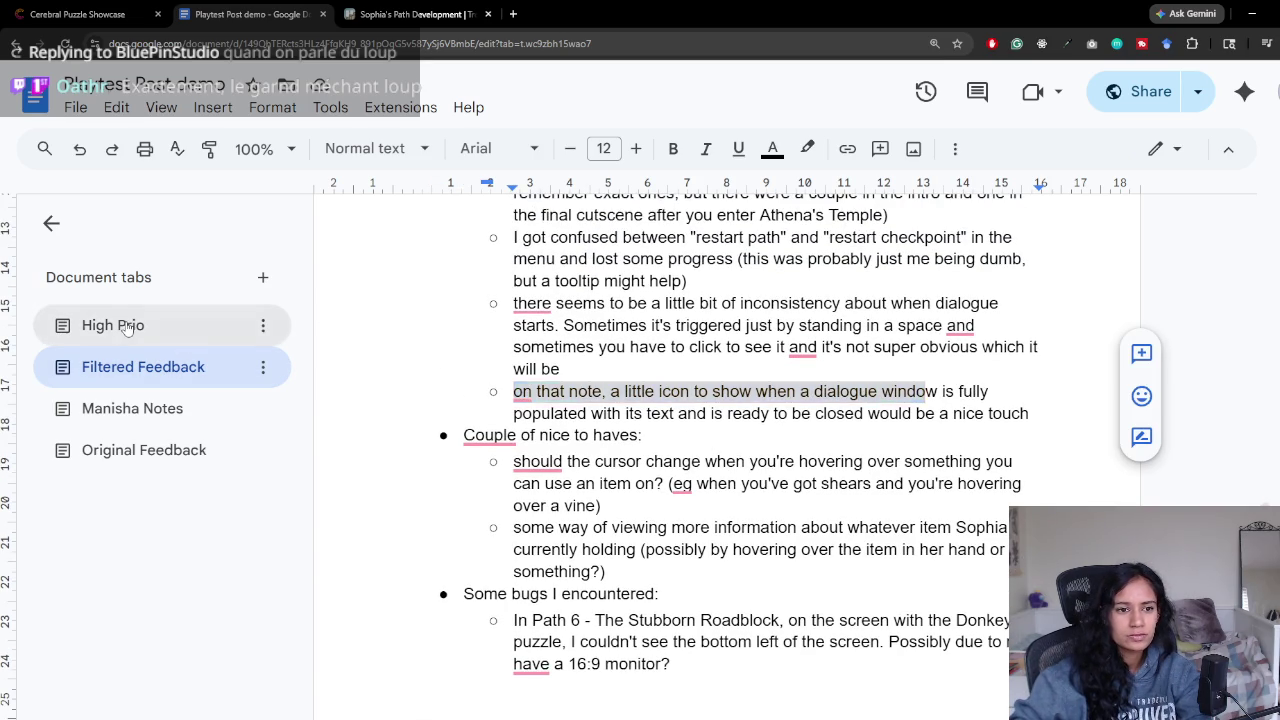
Step: Add the High Prio bullet 'End of dialogue icon on the dialogue bubble'
left_click(113, 325)
type("End of dialogue icon")
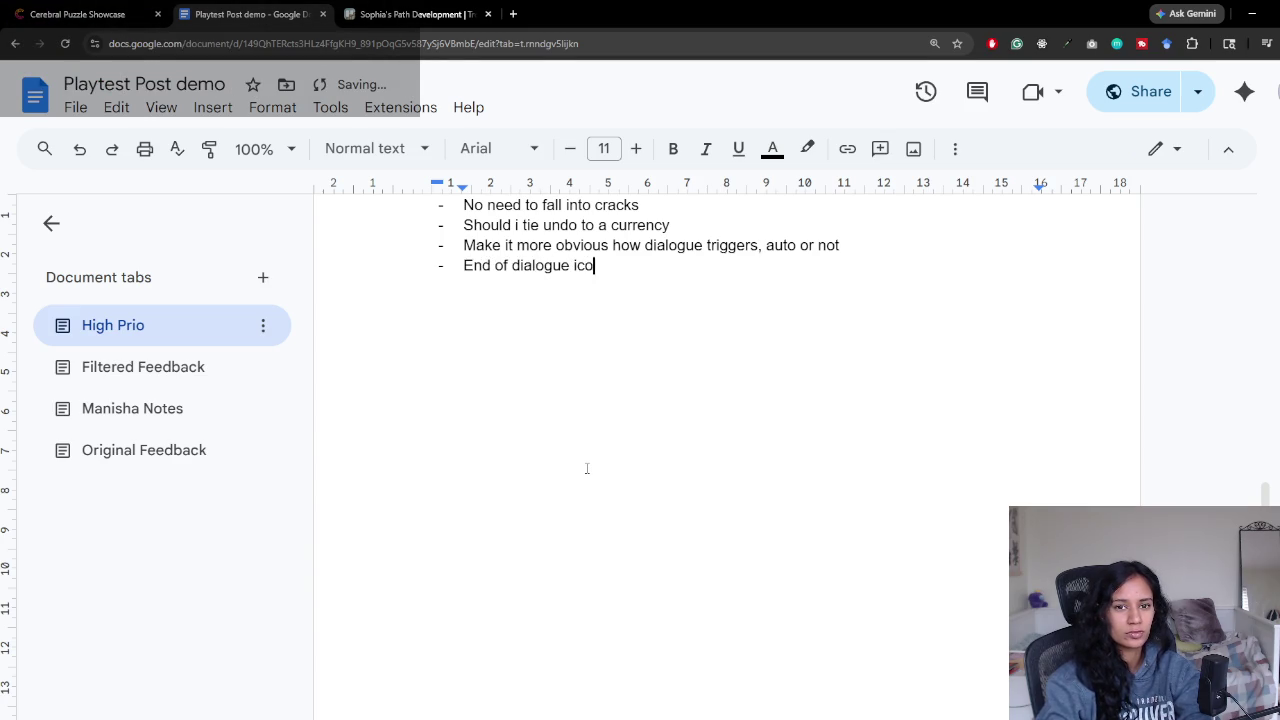
type(" on the dialogue bubble")
key("Return")
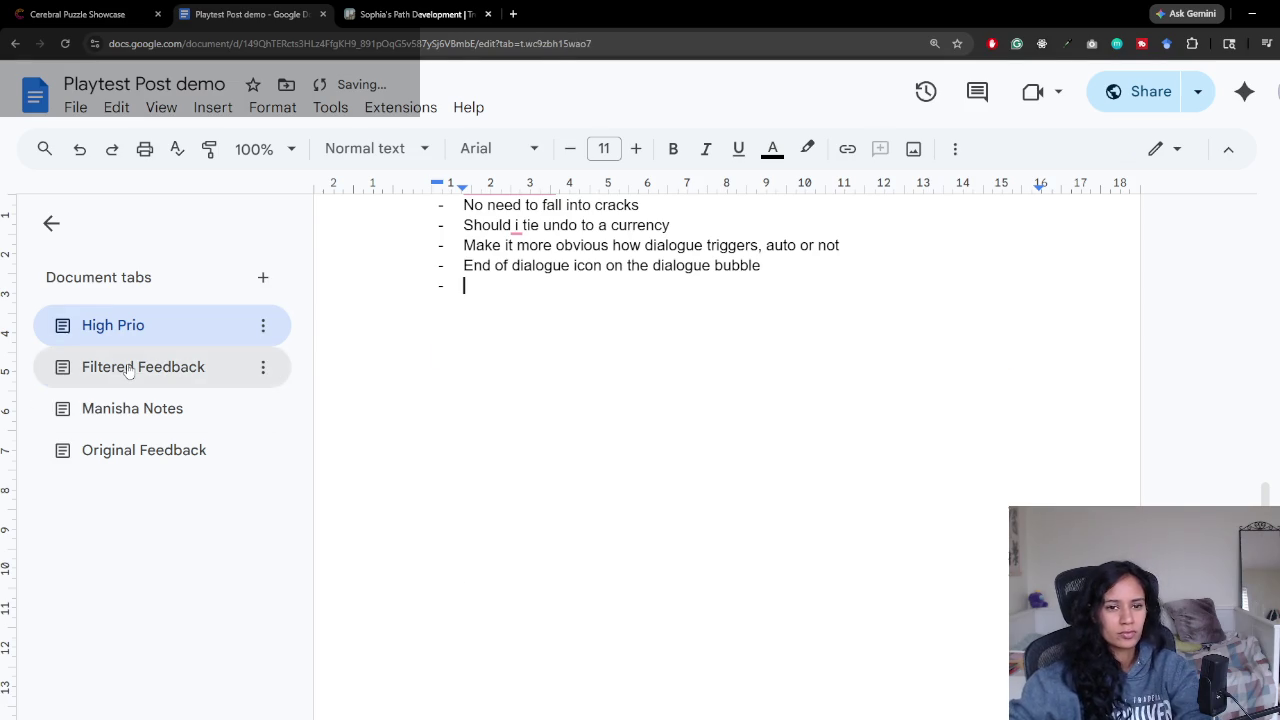
left_click(134, 366)
scroll(683, 447, "down", 2)
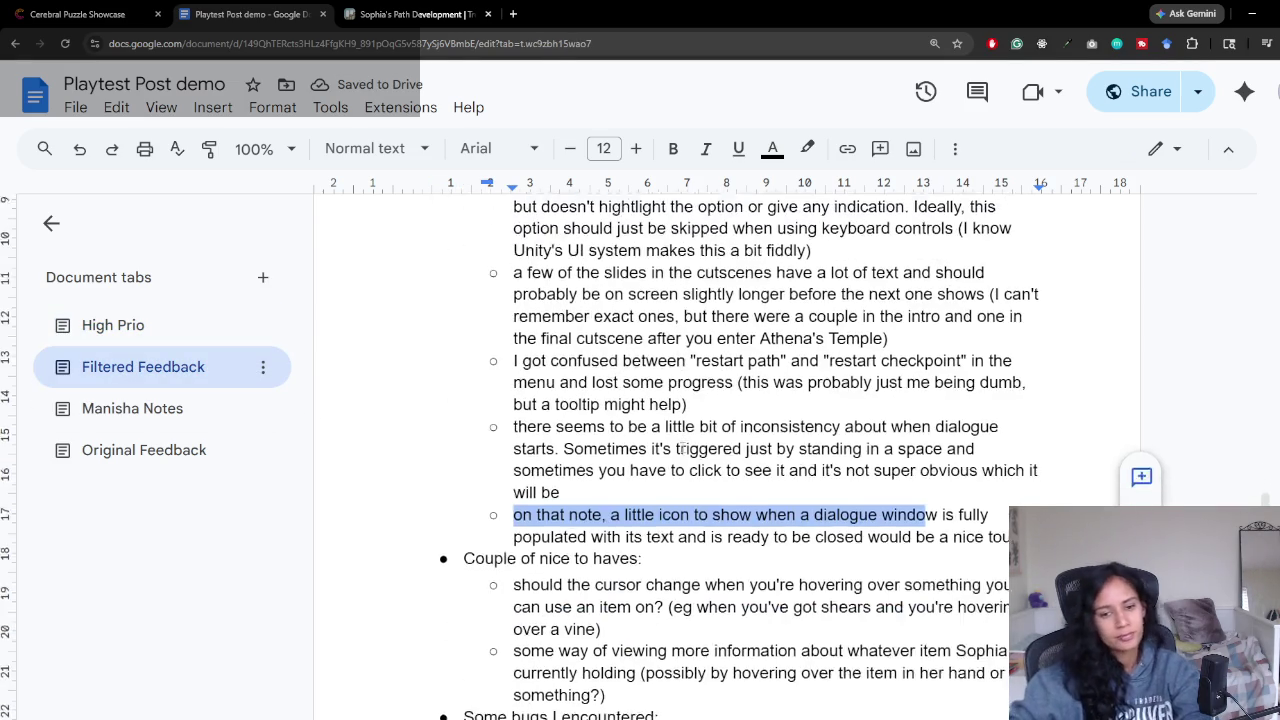
Step: Review the 'Couple of nice to haves' section in Filtered Feedback
scroll(667, 443, "down", 2)
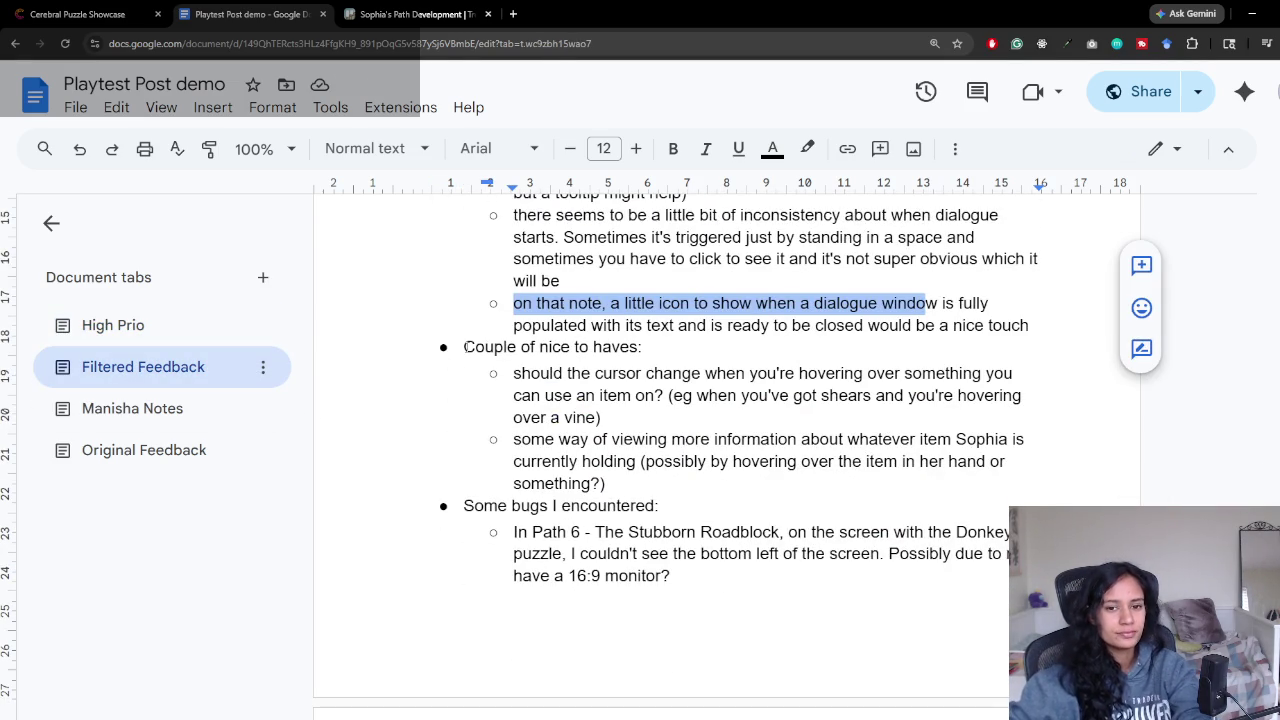
mouse_move(465, 346)
left_mouse_down()
mouse_move(629, 371)
mouse_move(514, 373)
left_mouse_up()
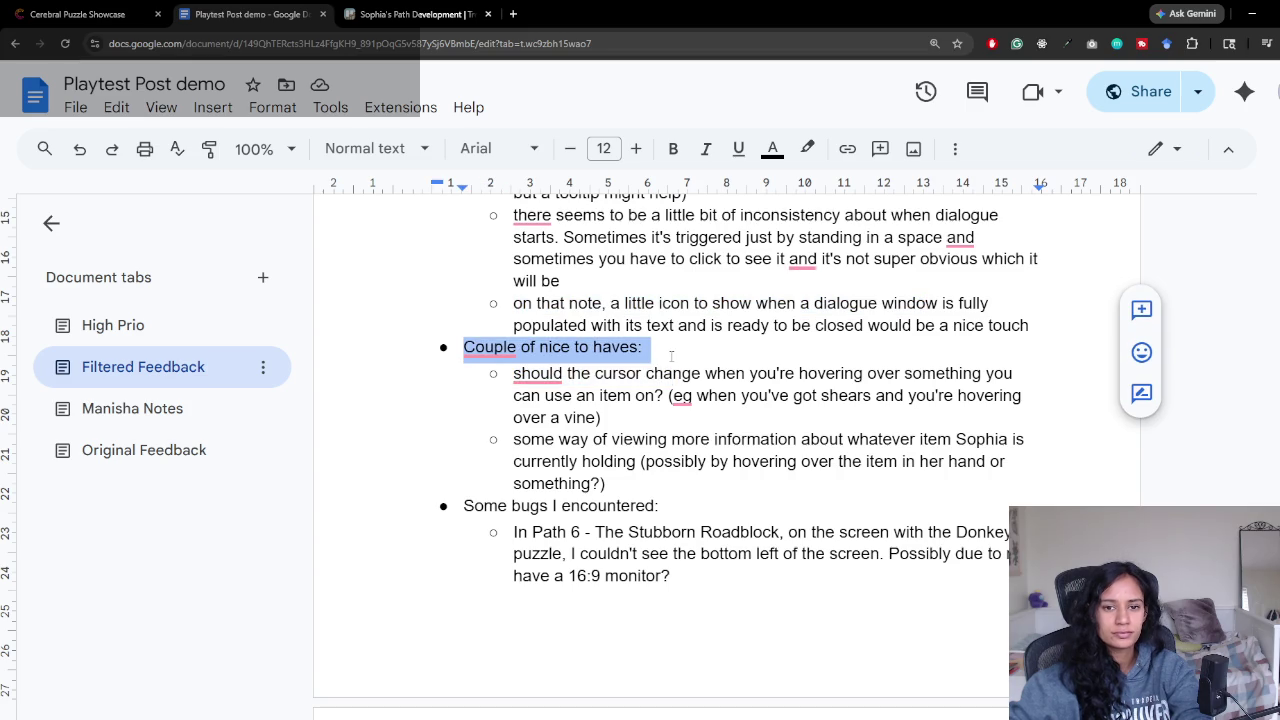
left_click(514, 373)
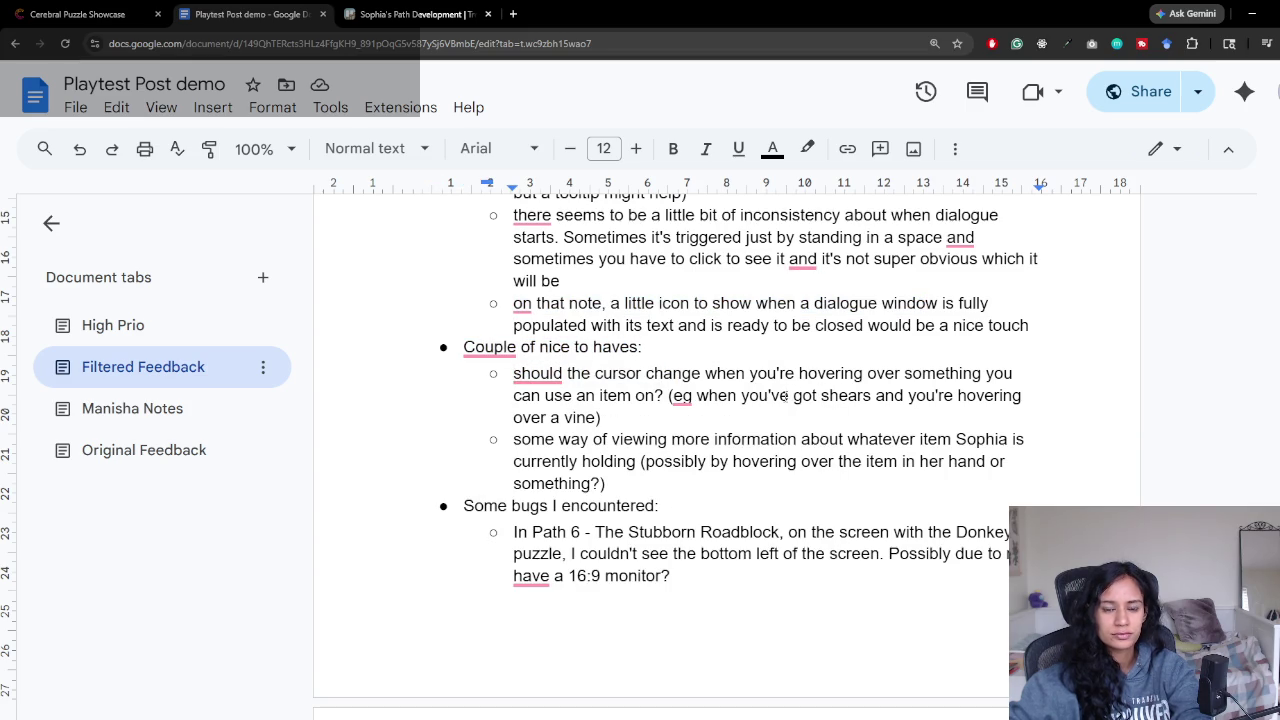
scroll(860, 430, "down", 2)
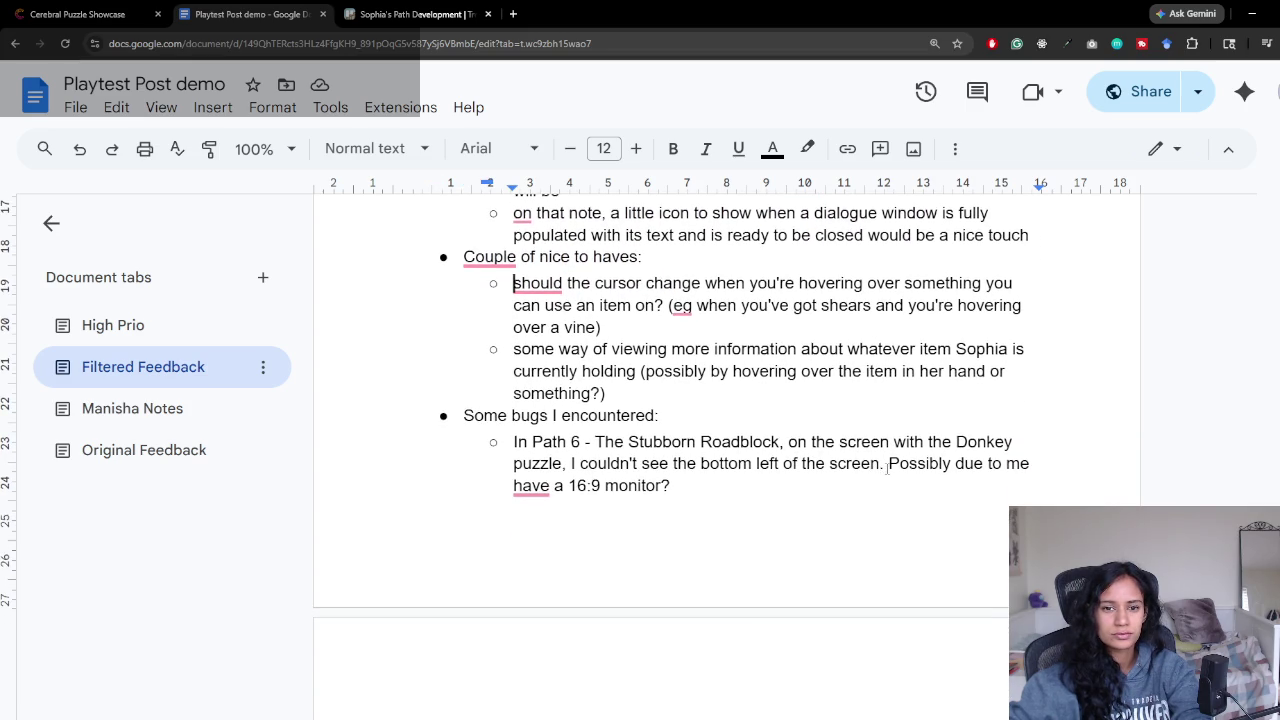
scroll(814, 395, "down", 1)
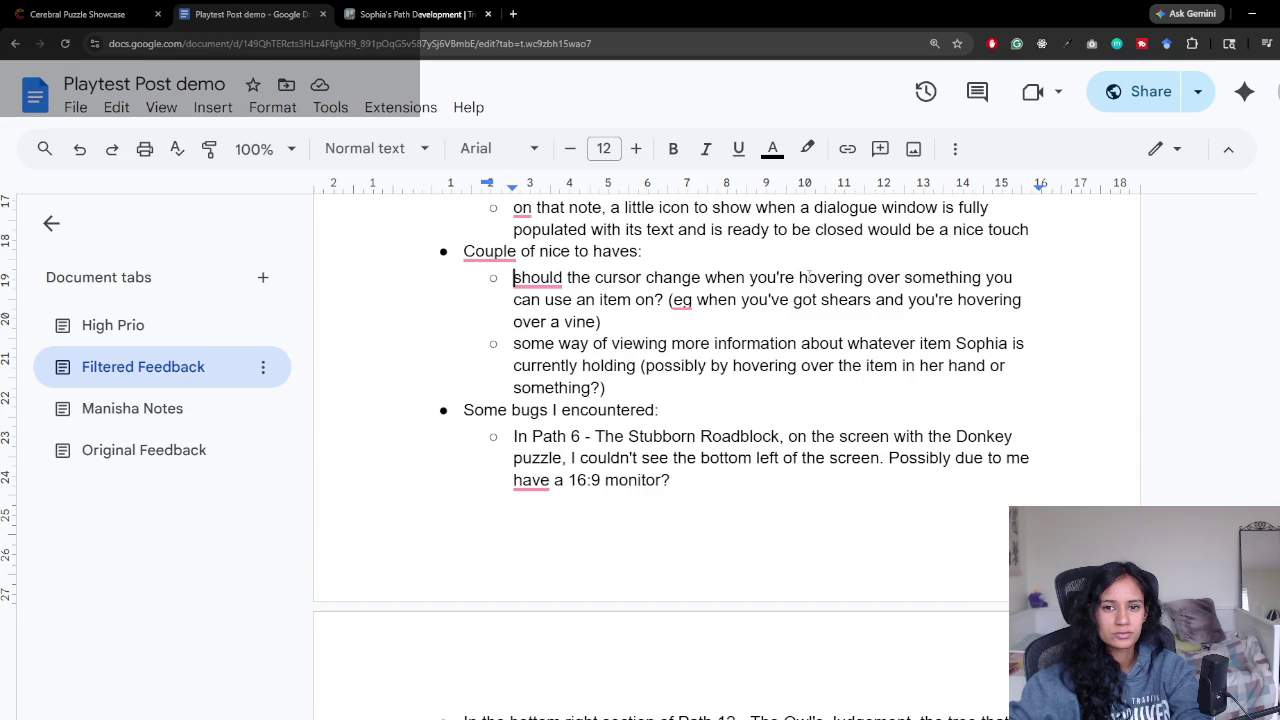
Step: Add a High Prio bullet about a cursor change on hovering special nodes
left_click(127, 339)
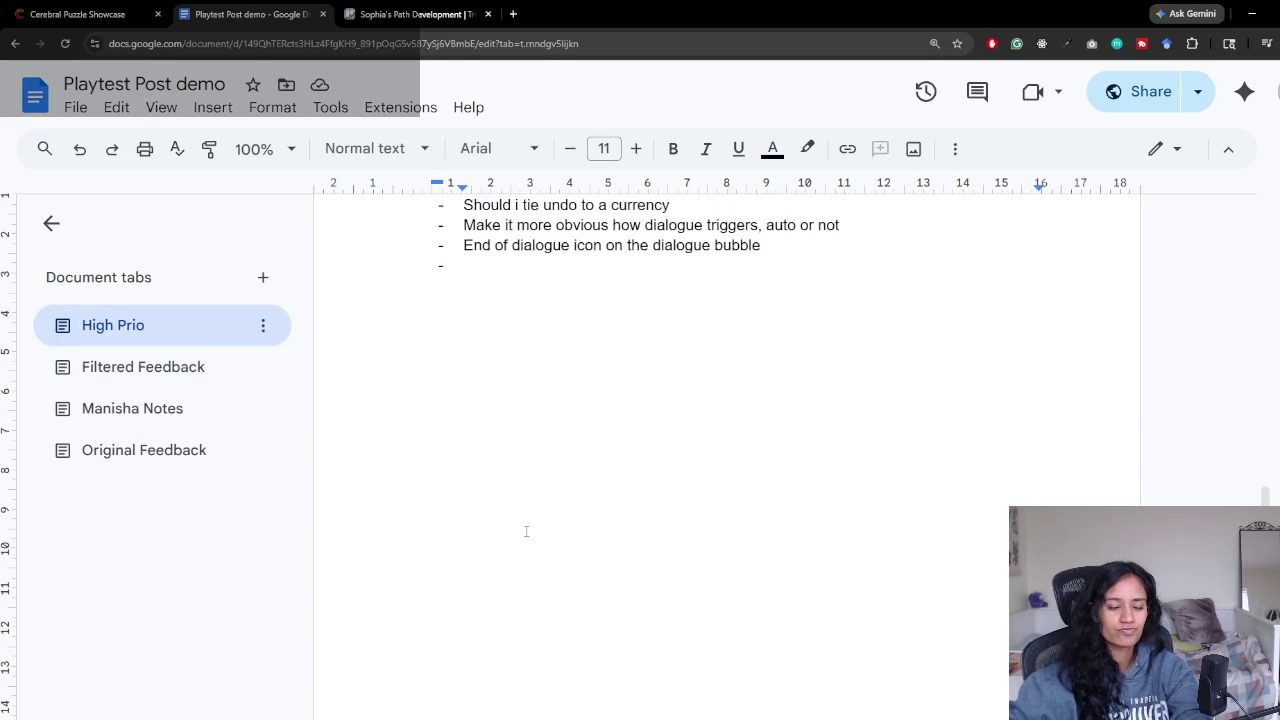
type("cursor change? On hover ")
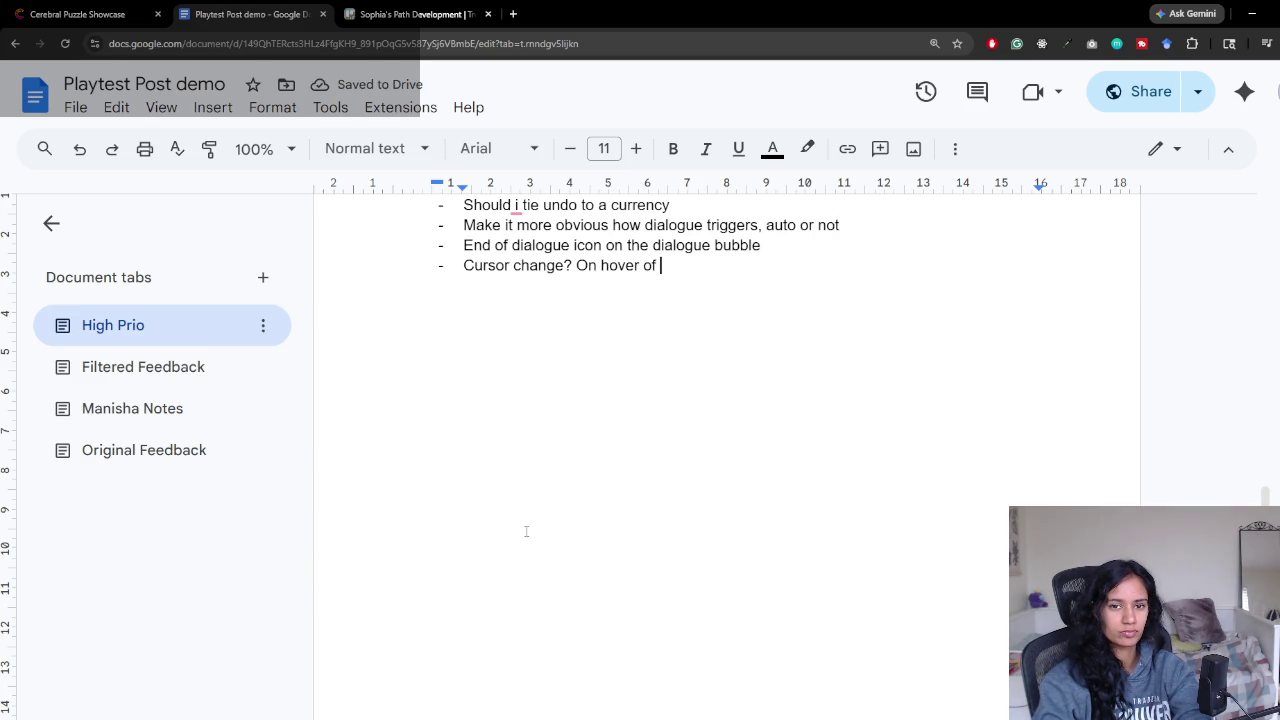
type("spec")
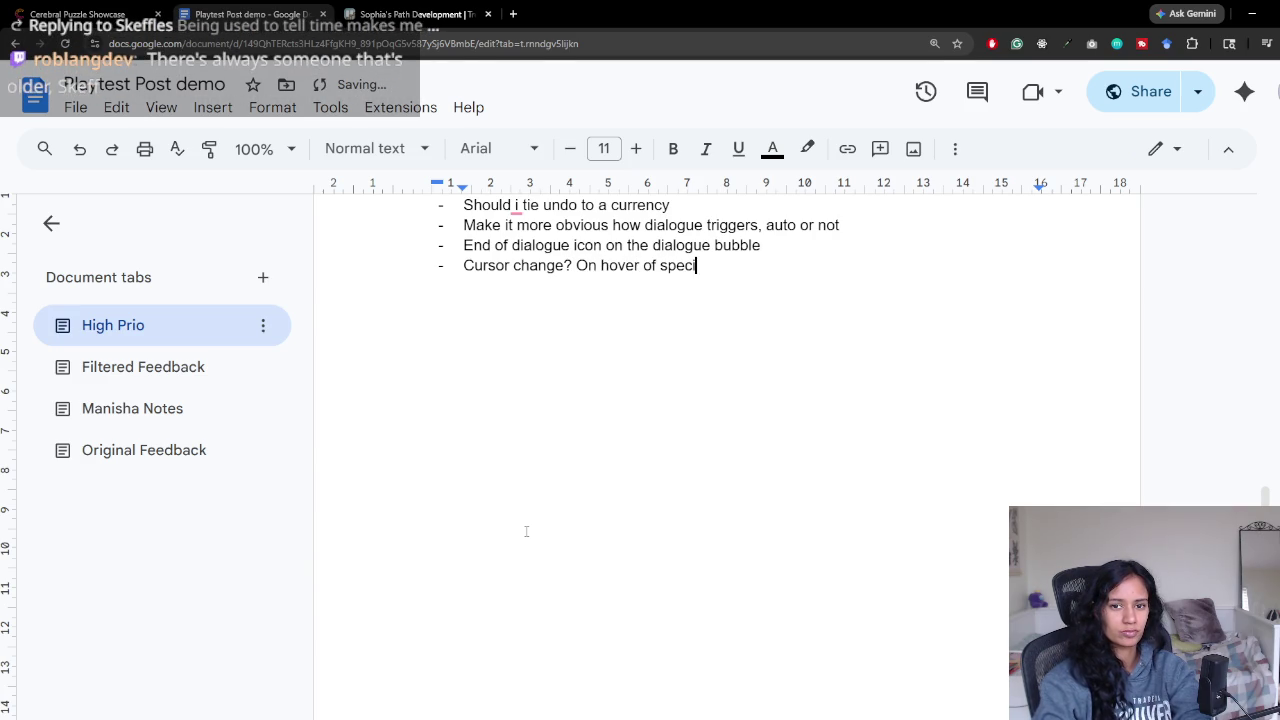
type("node")
key("Return")
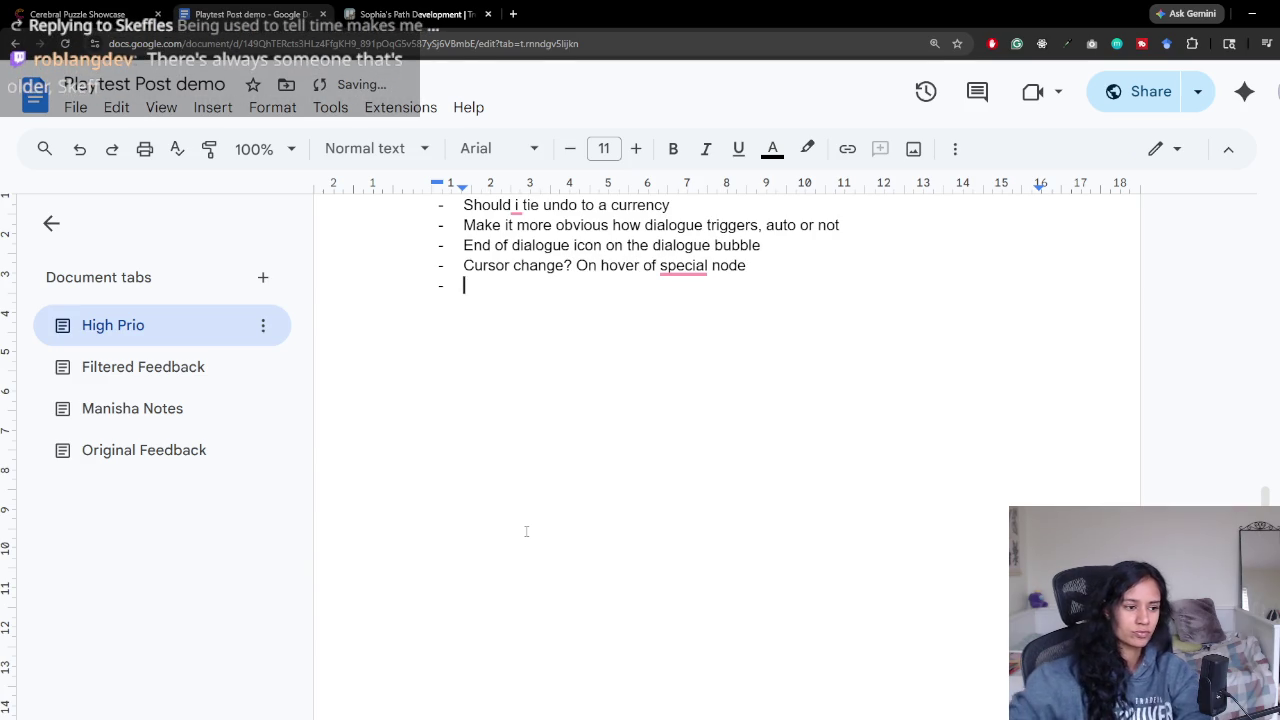
left_click(143, 367)
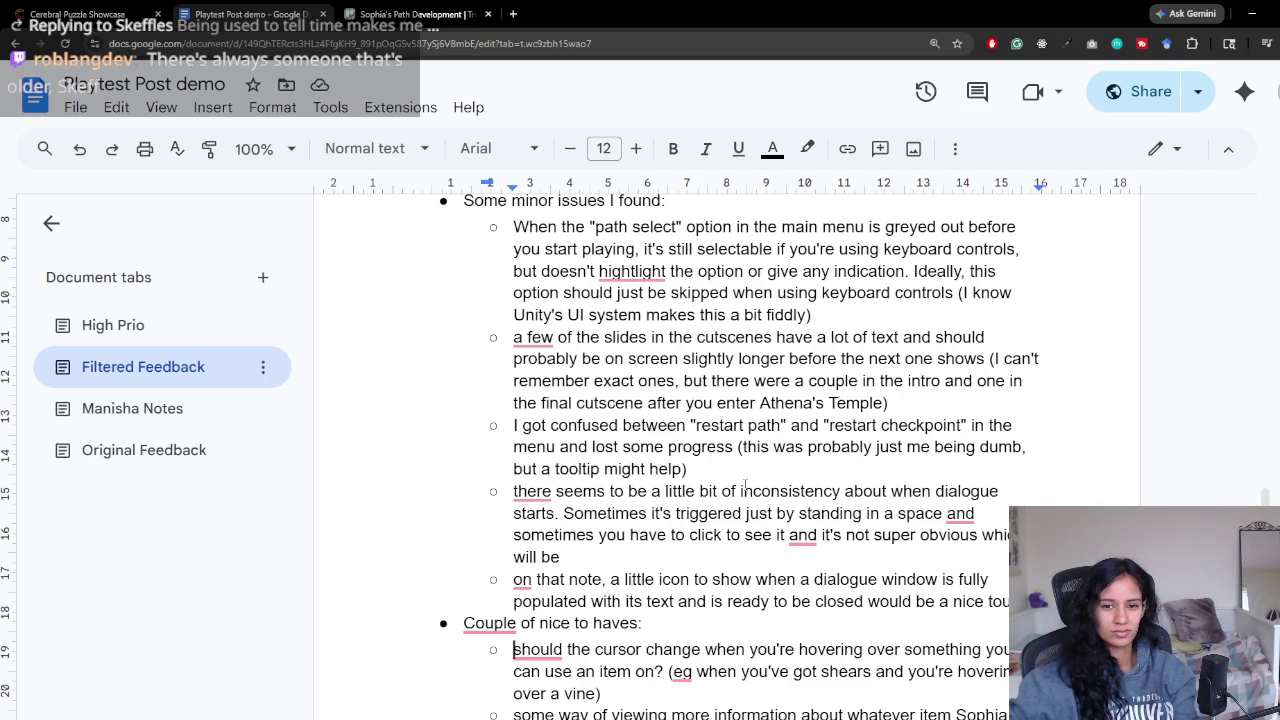
Step: Find and select the feedback about the character's held item in Filtered Feedback
scroll(745, 485, "down", 1)
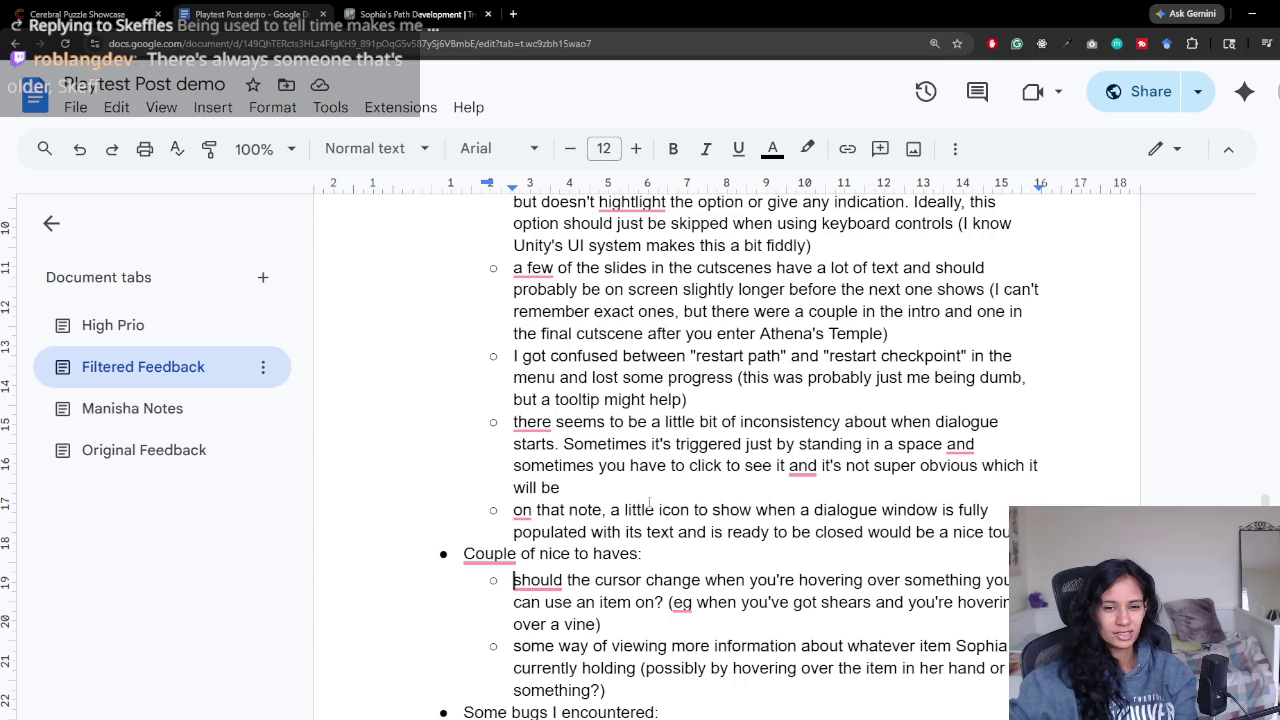
scroll(649, 501, "down", 1)
scroll(629, 482, "down", 2)
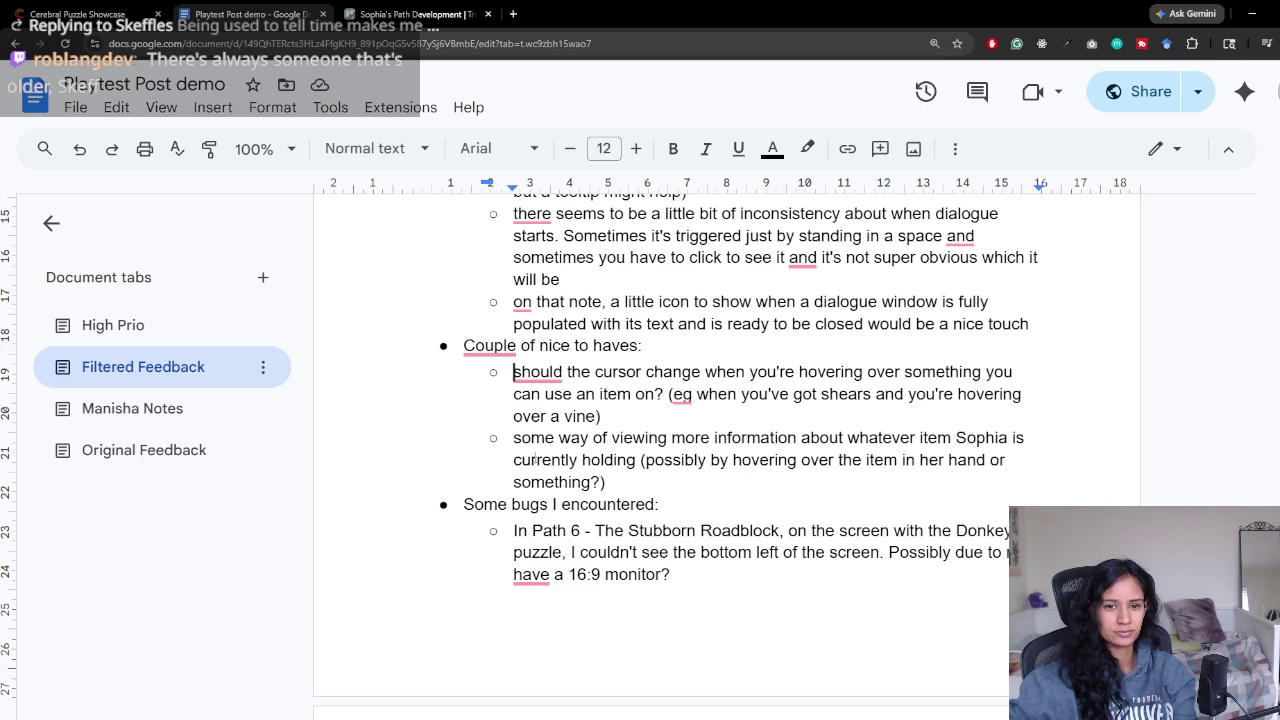
left_click_drag(513, 437, 737, 460)
Step: Add a High Prio bullet asking to make the held item more obvious (berry, sheer, seeds)
left_click(155, 330)
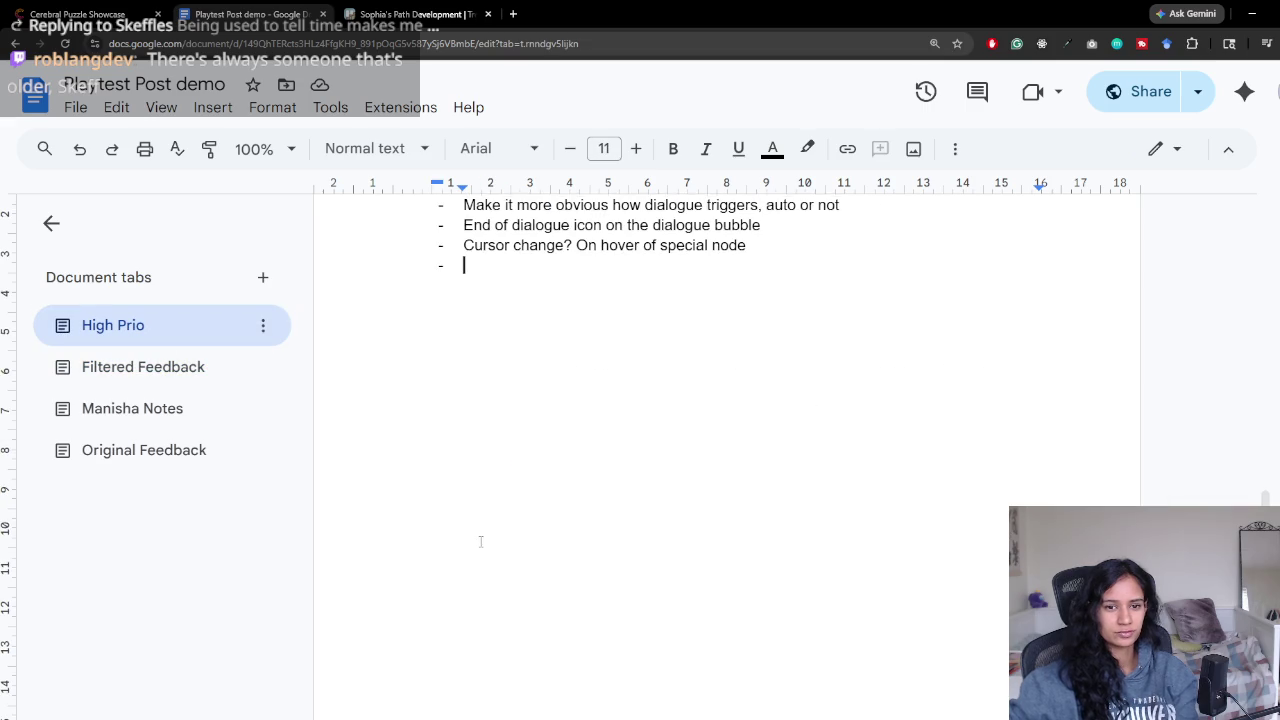
type("information about what sophia is holding, or m")
key("BackSpace")
type("ke it more ")
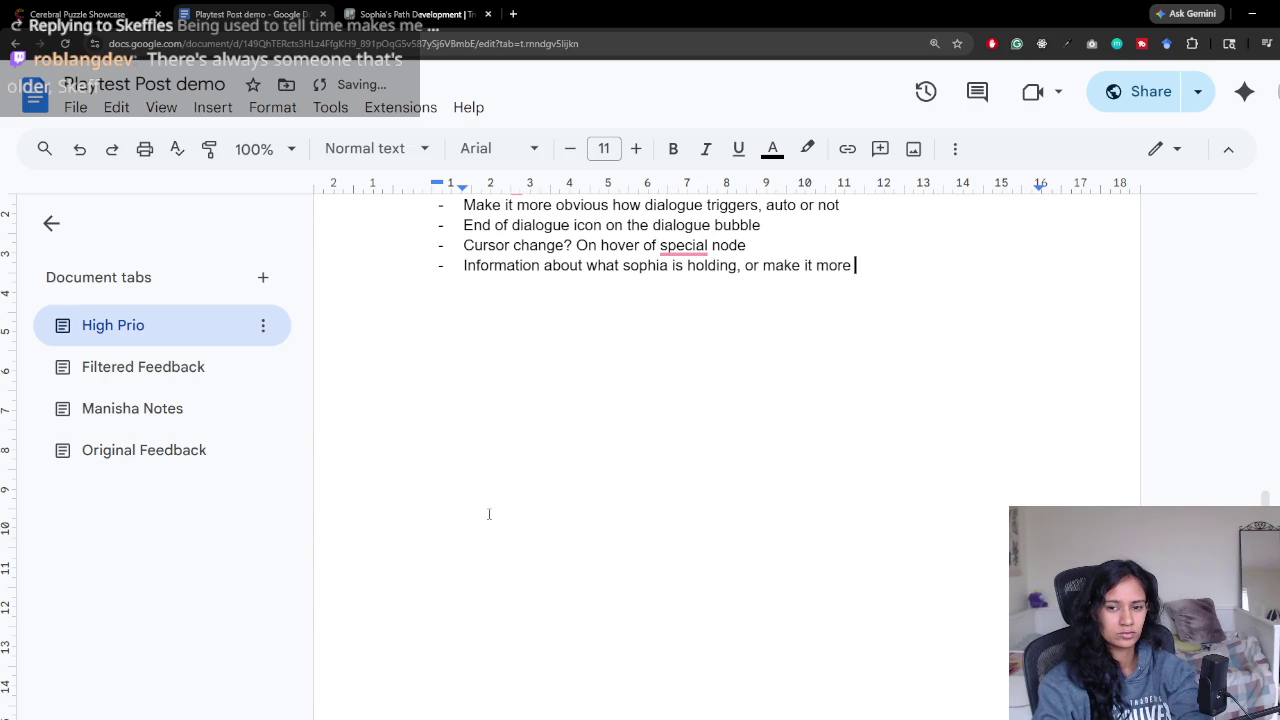
type("obvious (berry, sheer,")
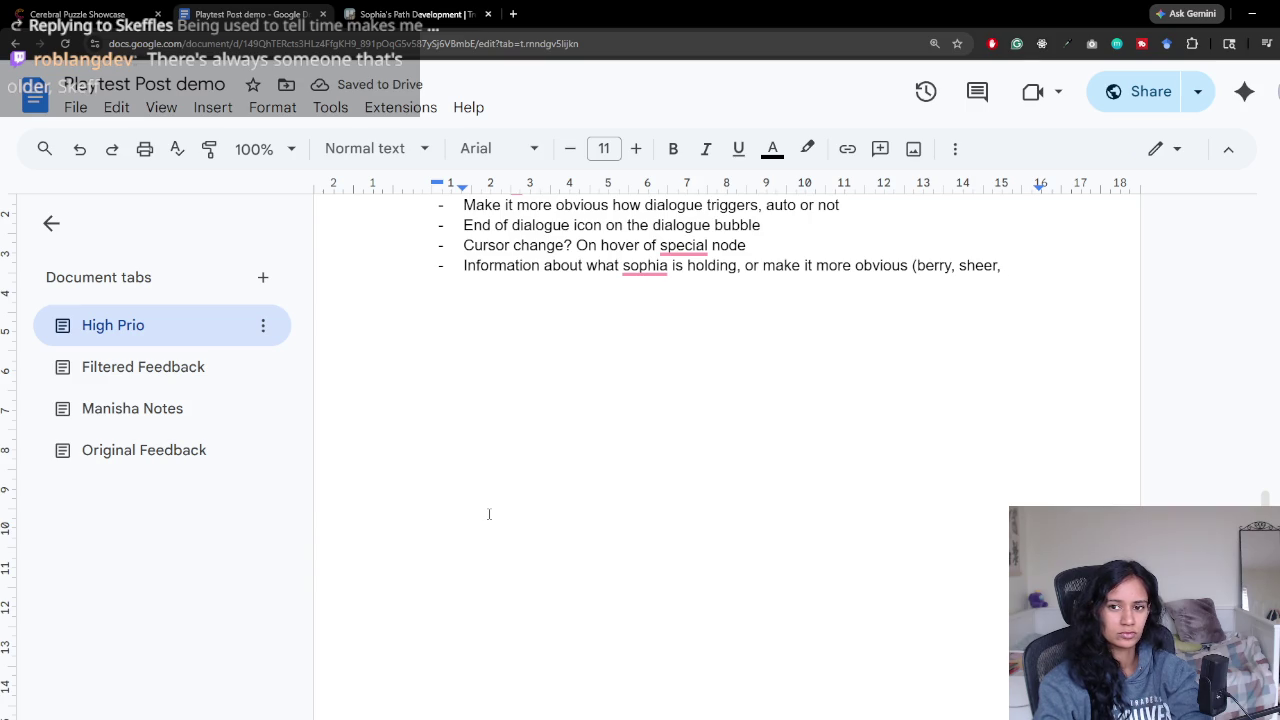
type(" seeds)")
key("Return")
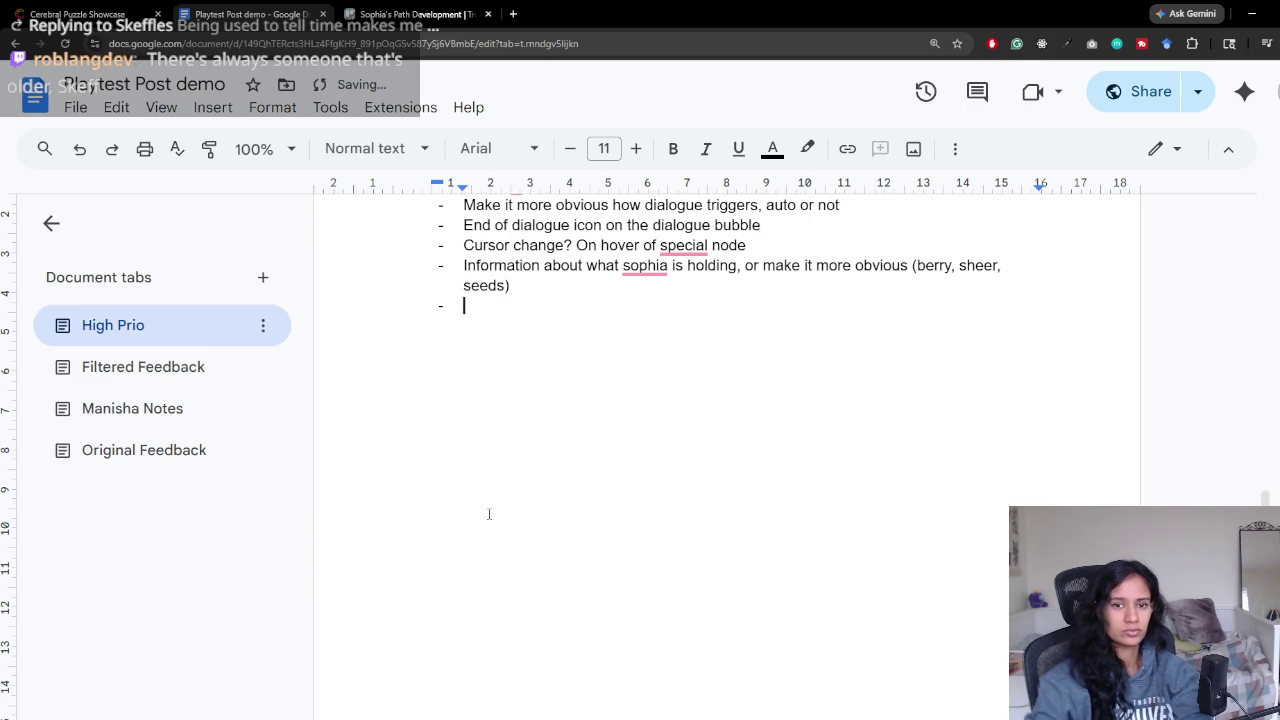
Step: Select and copy the Path 6 Stubborn Roadblock Donkey bug in Filtered Feedback
left_click(143, 367)
scroll(745, 600, "down", 2)
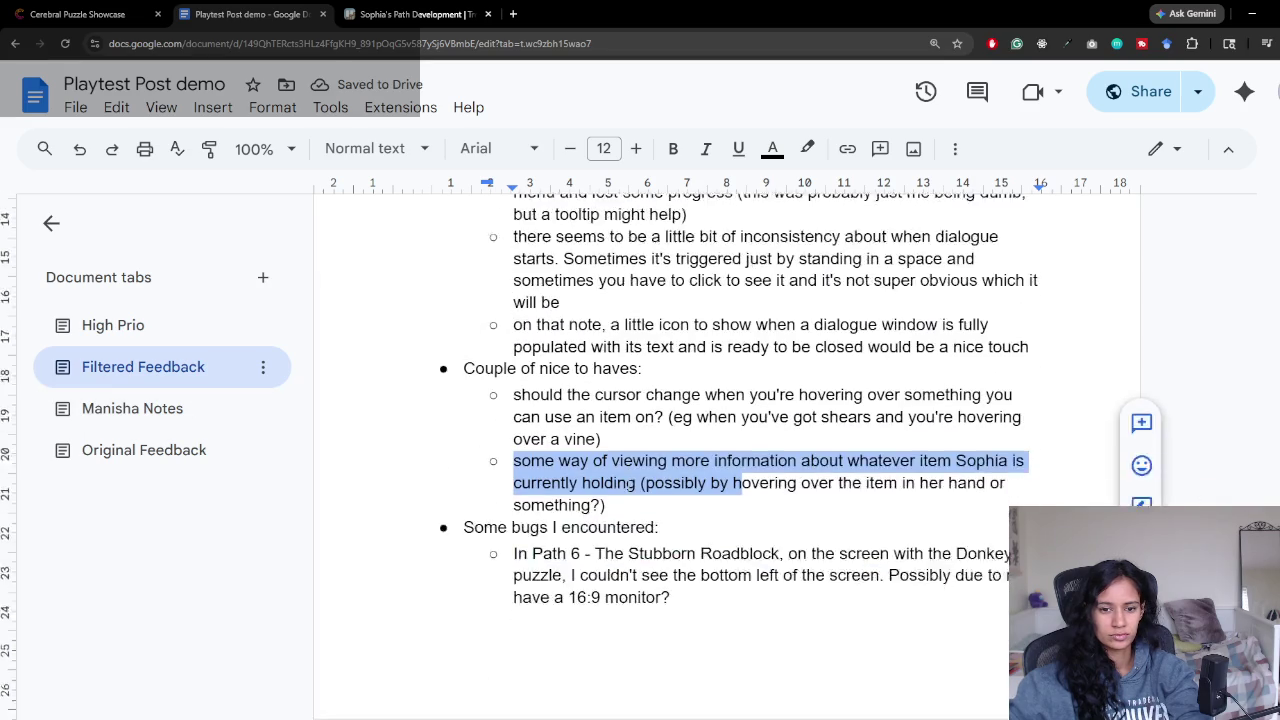
scroll(688, 420, "down", 2)
left_click_drag(502, 419, 688, 420)
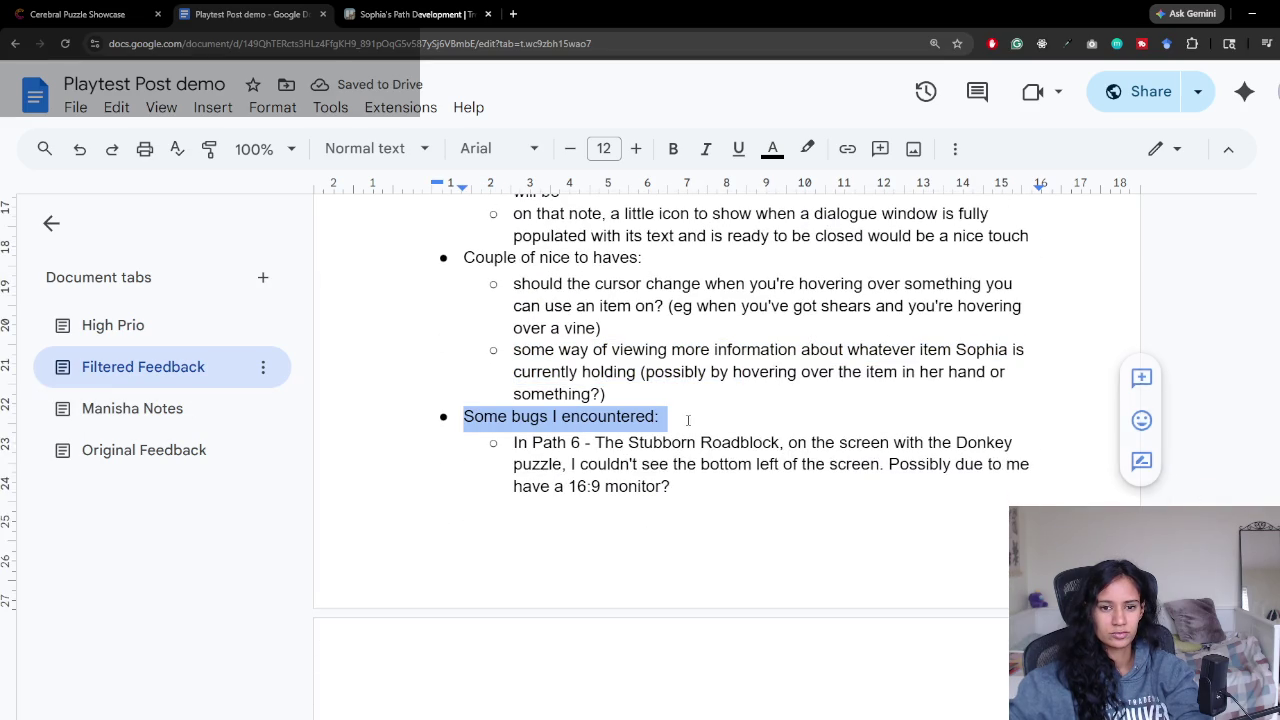
left_click_drag(513, 442, 848, 465)
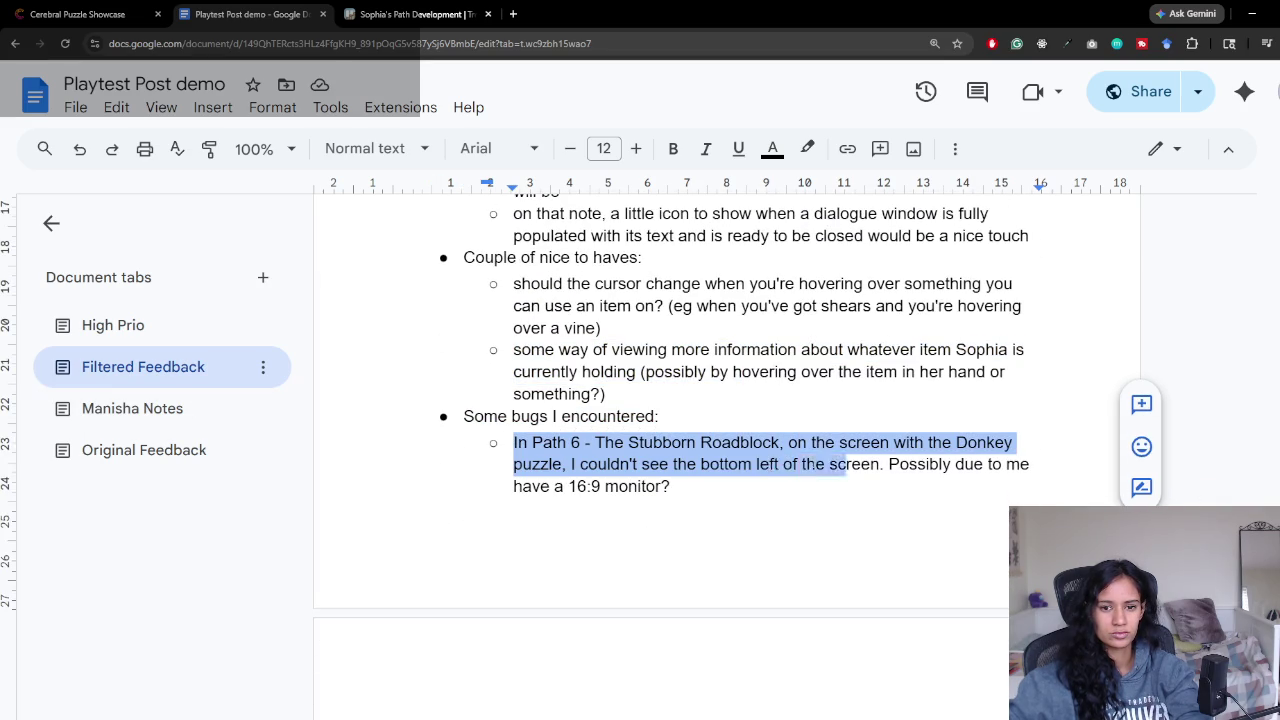
left_click_drag(848, 465, 855, 485)
key("ctrl+c")
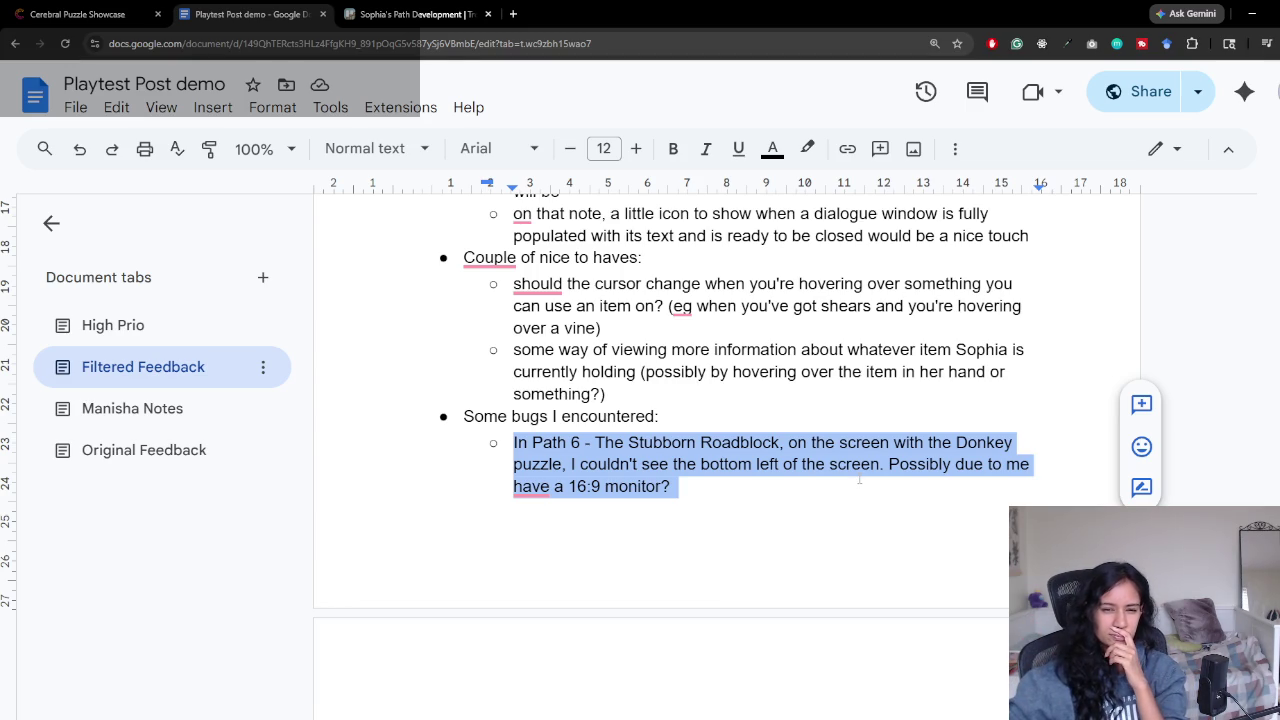
scroll(859, 479, "down", 1)
scroll(855, 475, "down", 2)
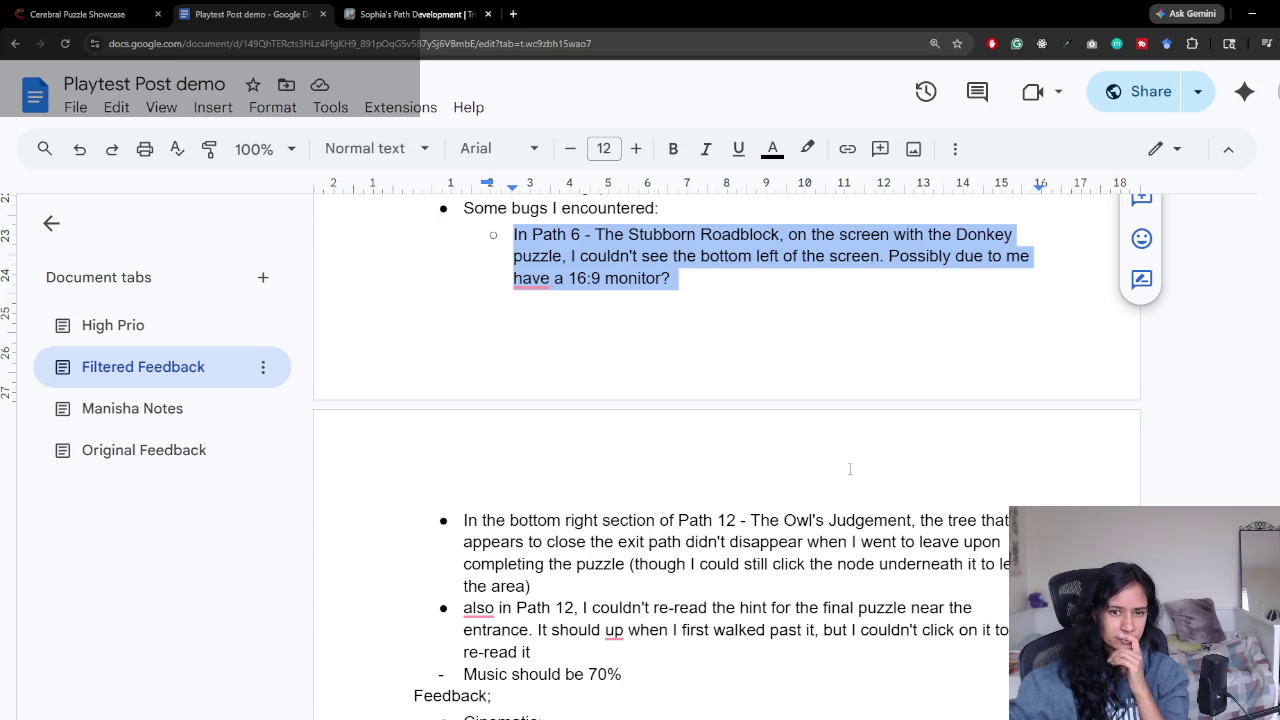
Step: Paste the Path 6 bug into High Prio as plain text
left_click(155, 328)
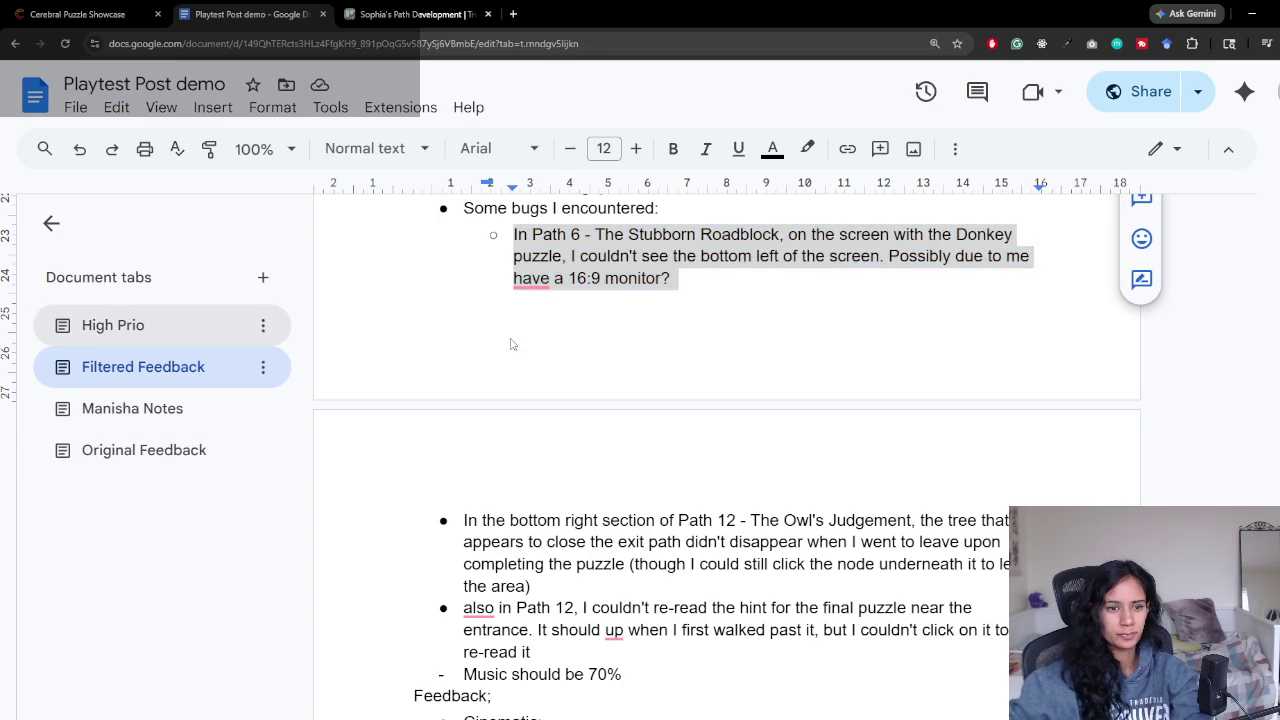
left_click(512, 295)
key("ctrl+v")
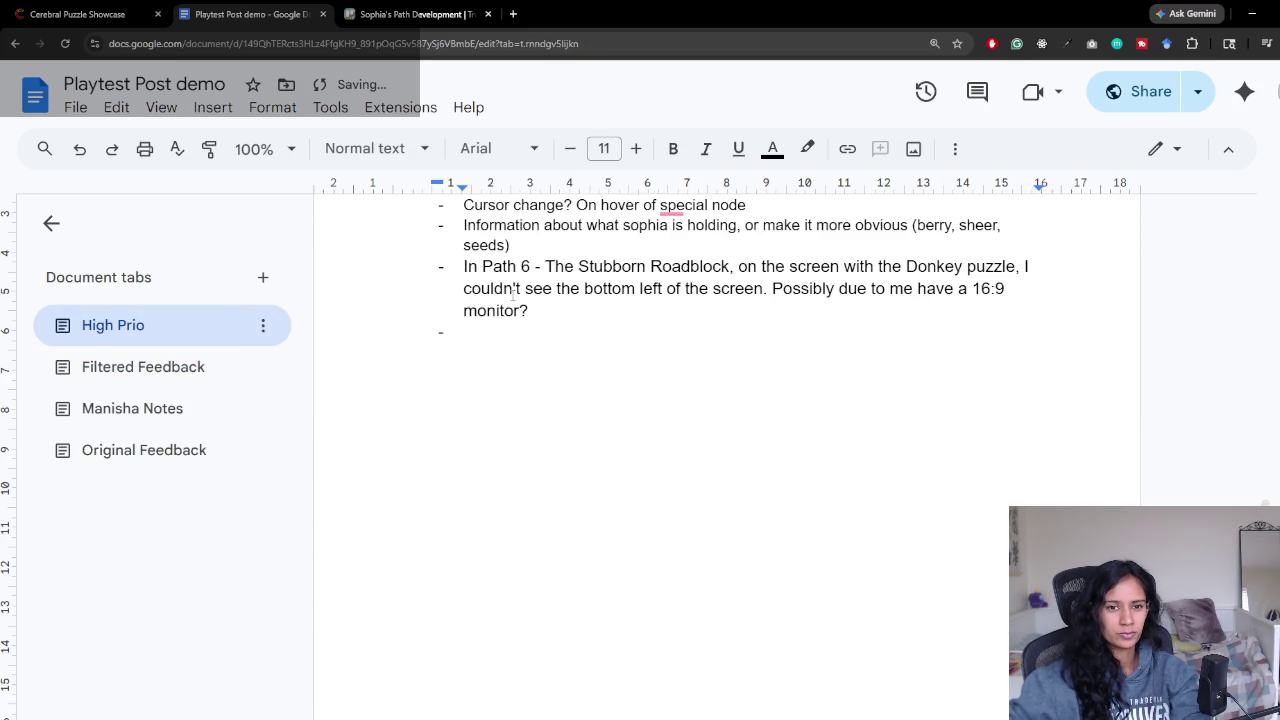
key("ctrl+z")
key("ctrl+shift+v")
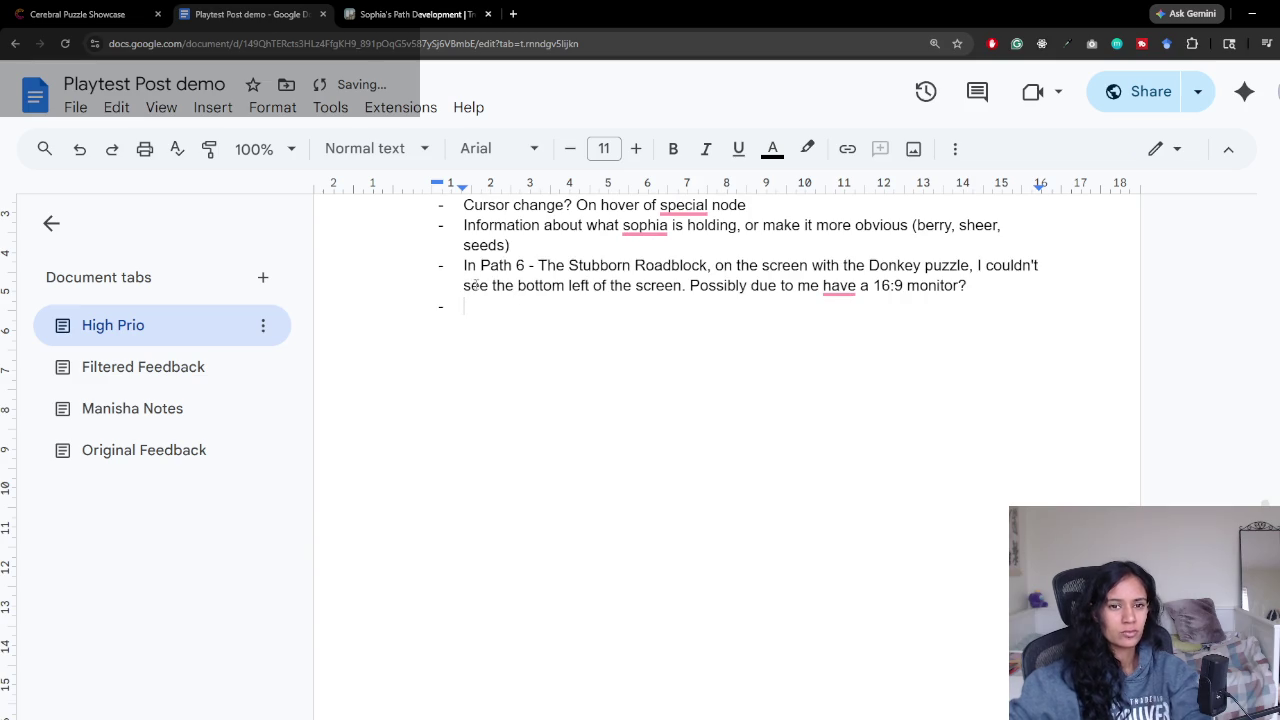
Step: Add 'Path 12, right area, the tree didnt move after puzzle complete...' to High Prio
left_click(143, 367)
scroll(602, 405, "down", 4)
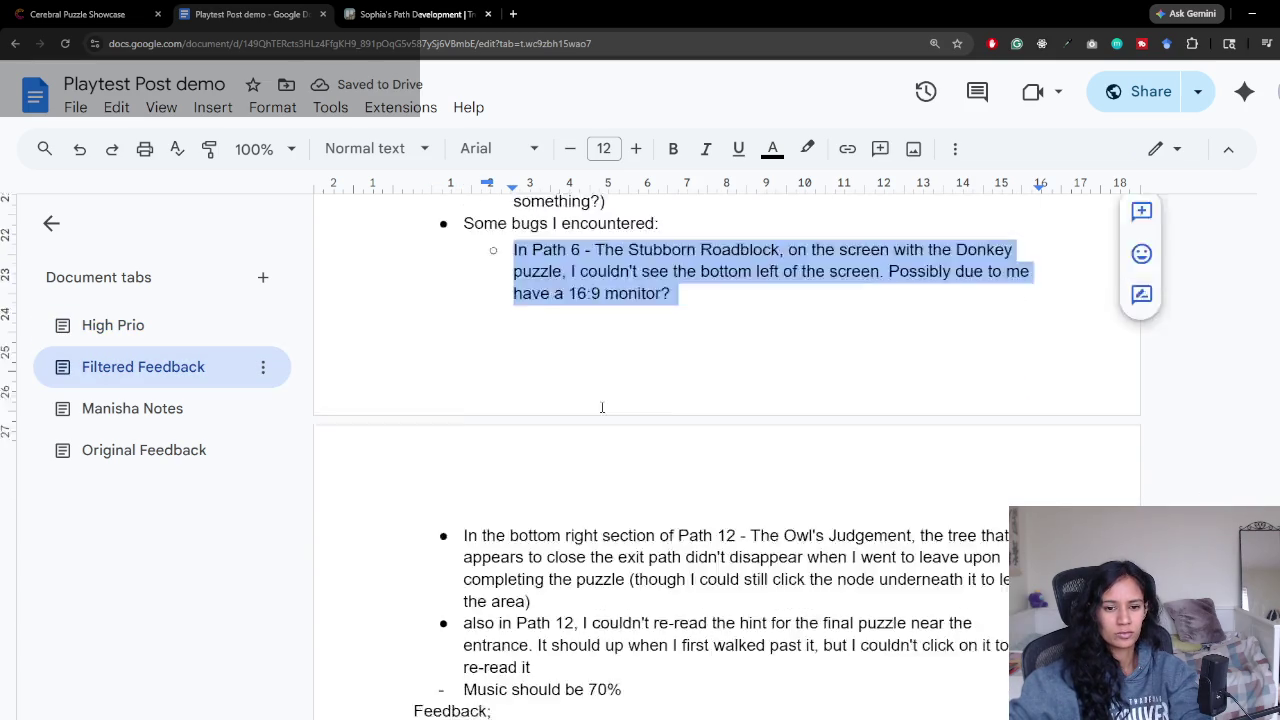
scroll(602, 407, "down", 3)
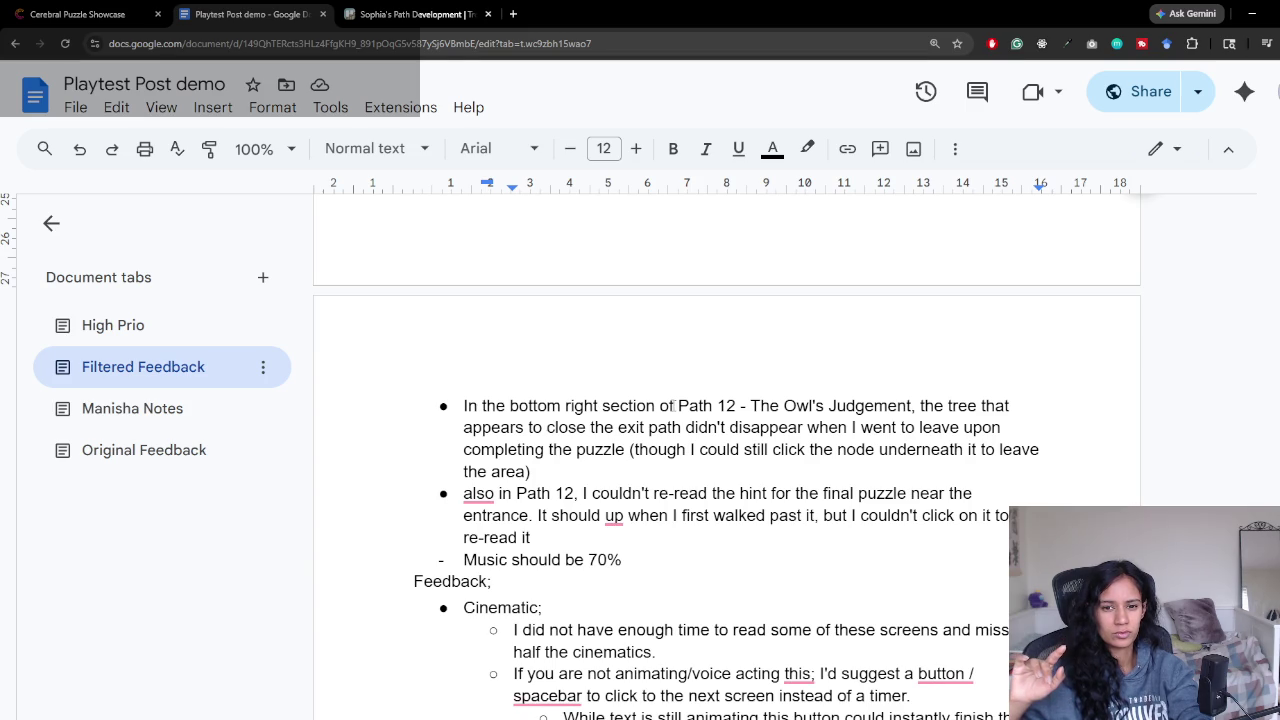
left_click(210, 325)
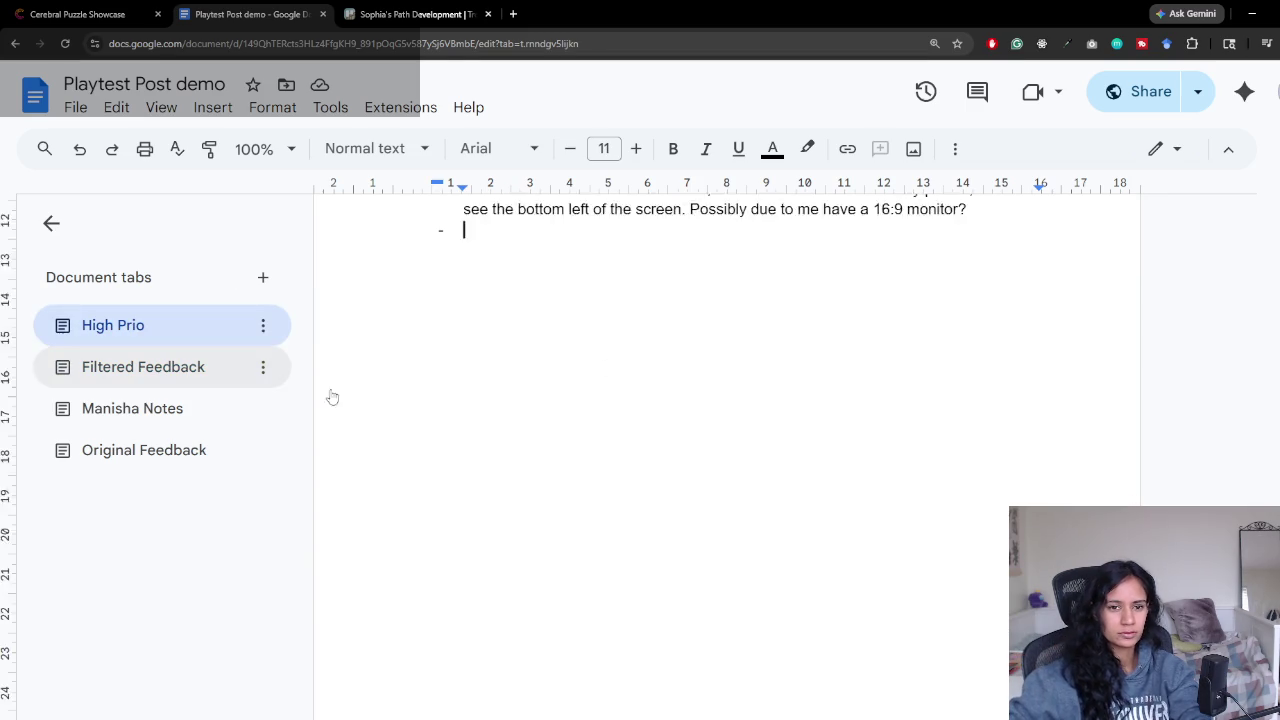
type("Path 12, right area, the tree d")
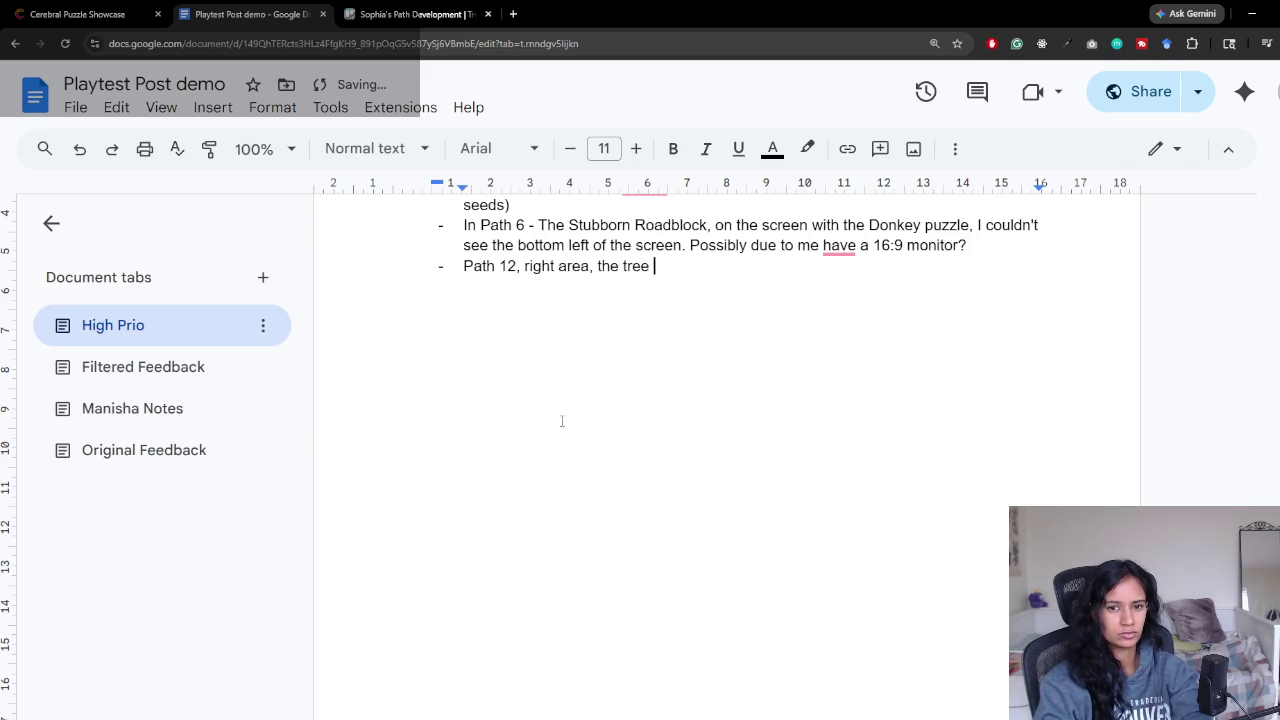
type("idnt move after puzzle")
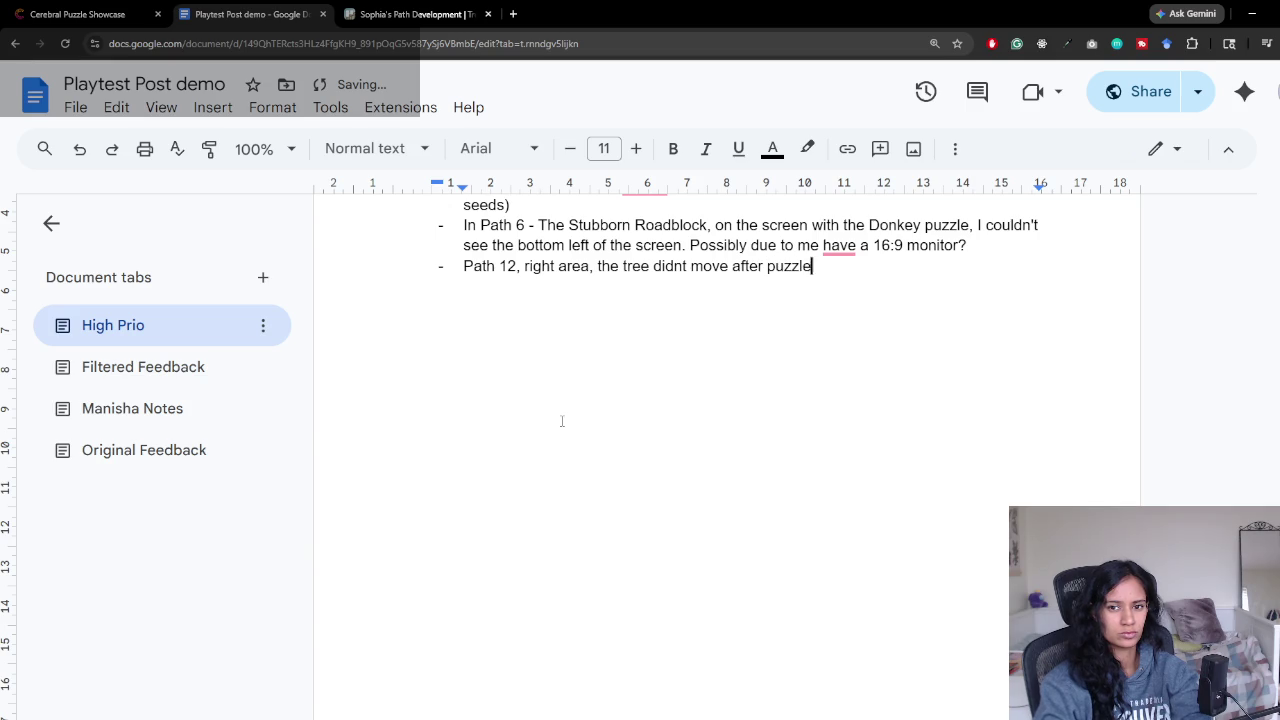
type(" complete...")
key("Return")
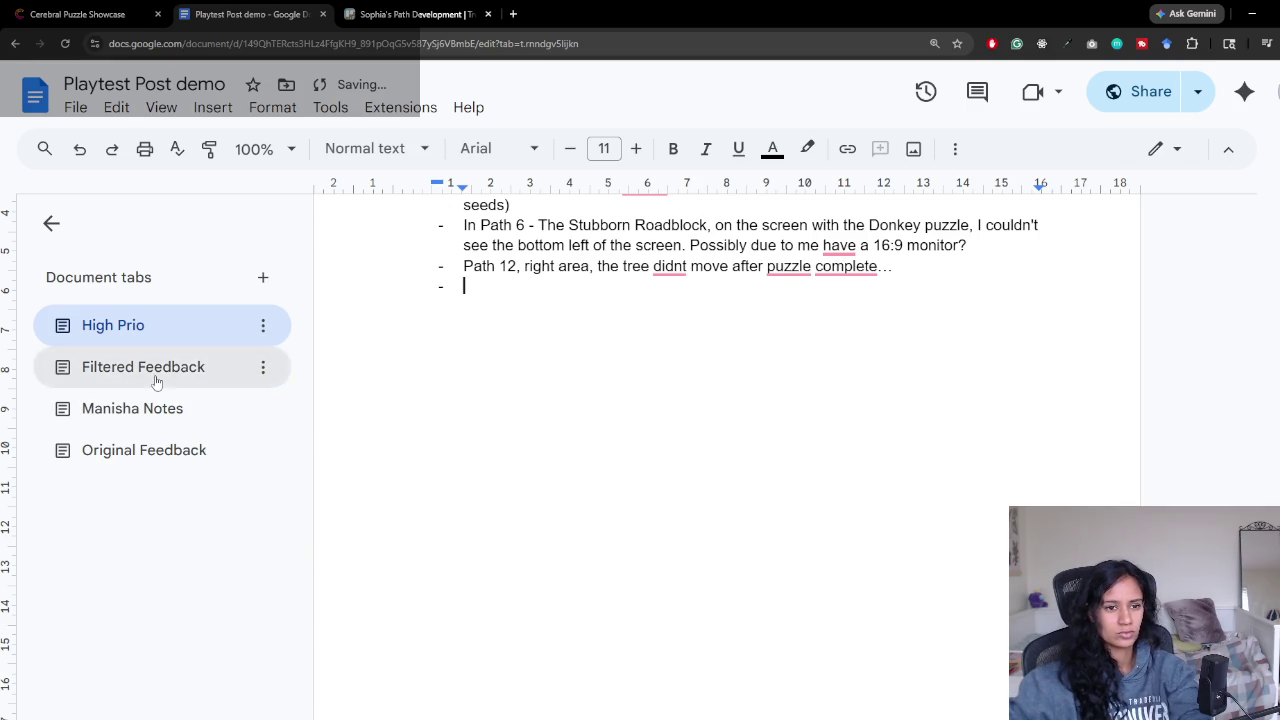
Step: Append '(bug)' to the Path 12 High Prio bullet
left_click(155, 370)
left_click(113, 325)
left_click(913, 253)
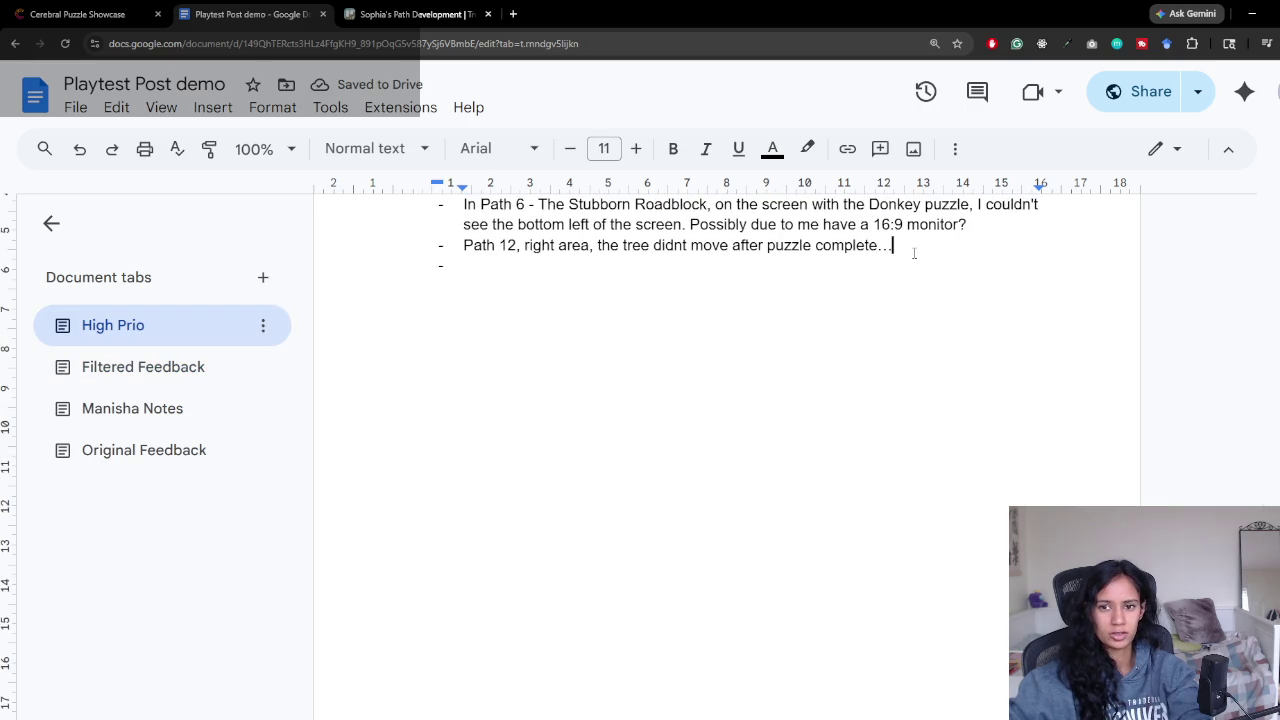
type("(bug)")
left_click(597, 283)
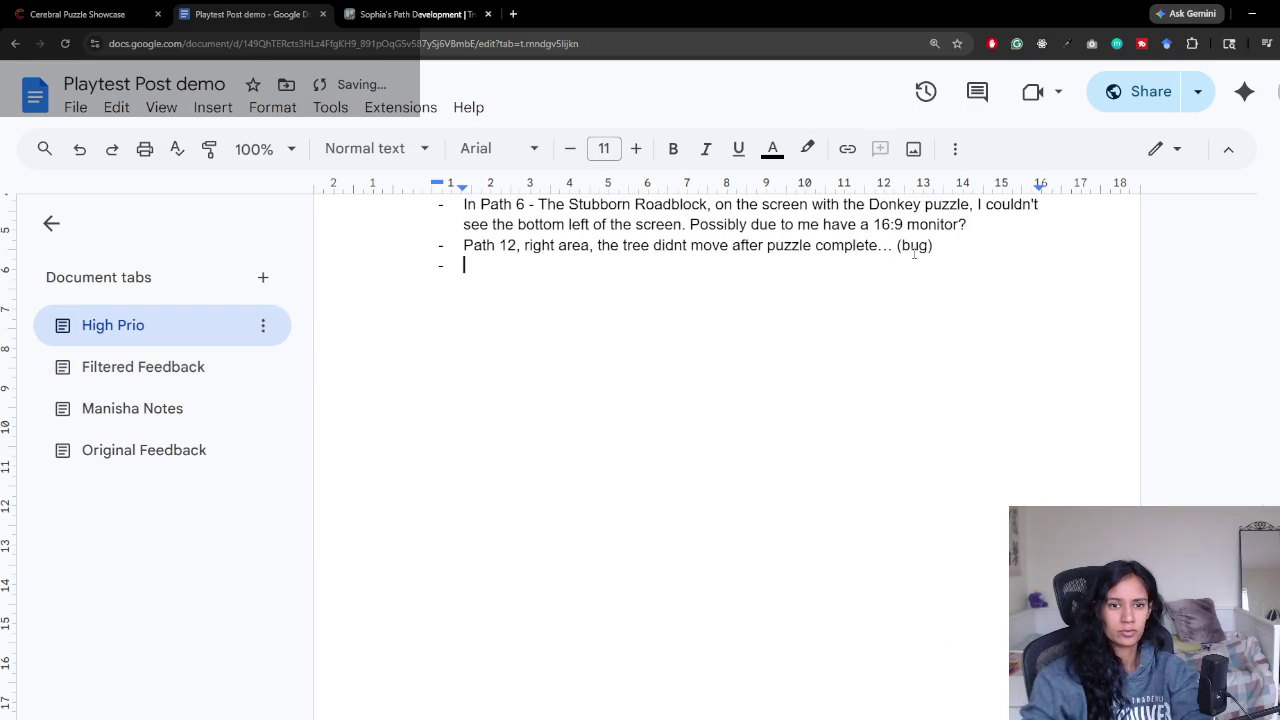
left_click(165, 367)
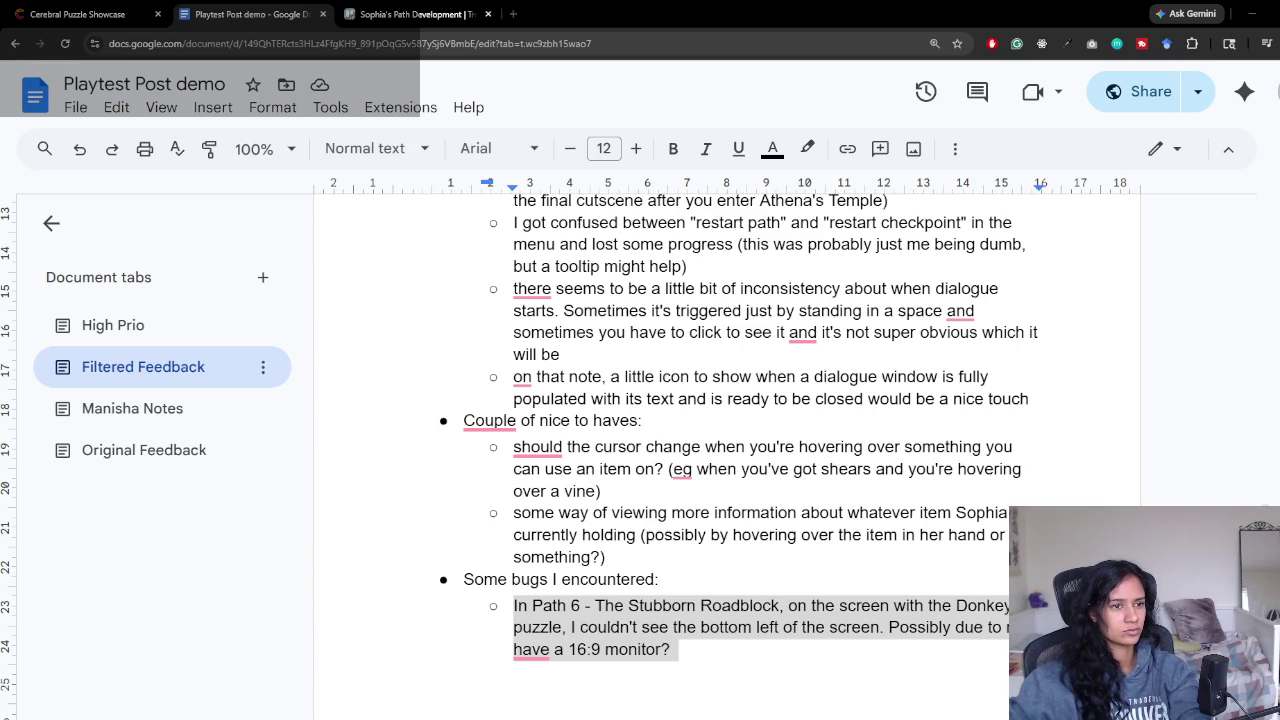
Step: Read through the Path 12 tree bug and hint re-read feedback in Filtered Feedback
left_click(606, 557)
scroll(622, 514, "down", 4)
scroll(622, 514, "down", 2)
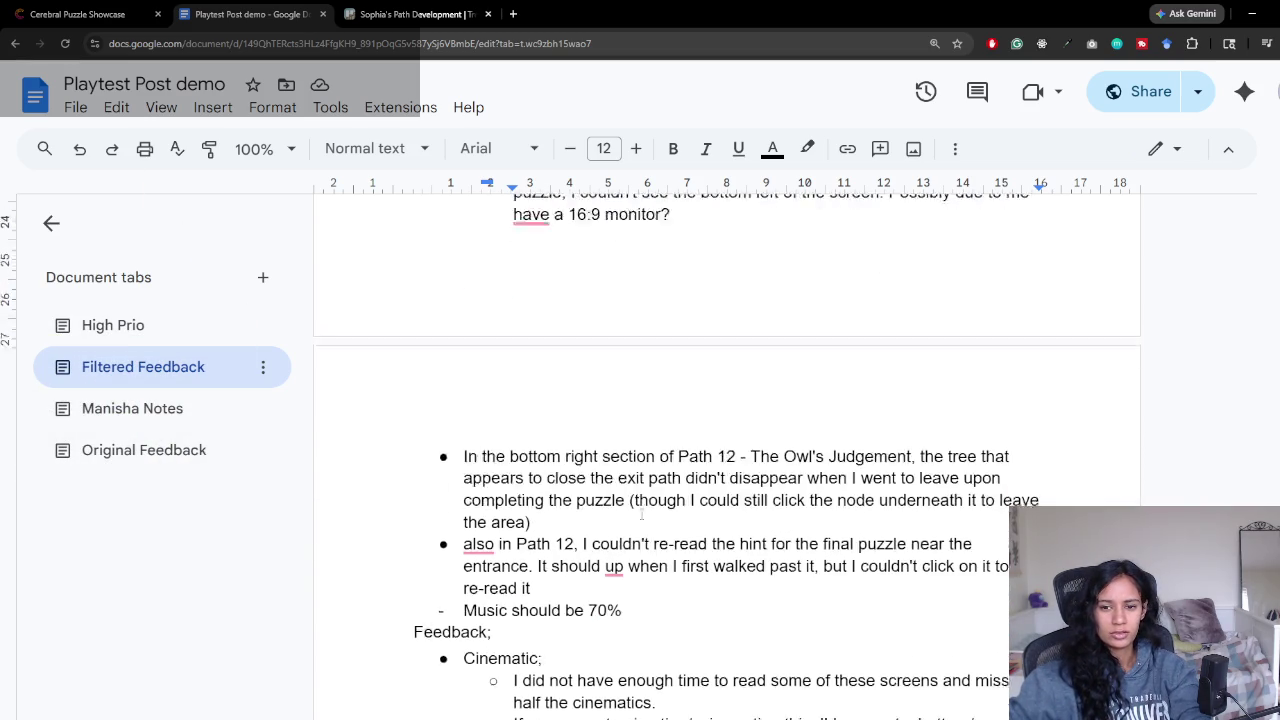
scroll(786, 399, "down", 1)
left_click_drag(619, 406, 671, 467)
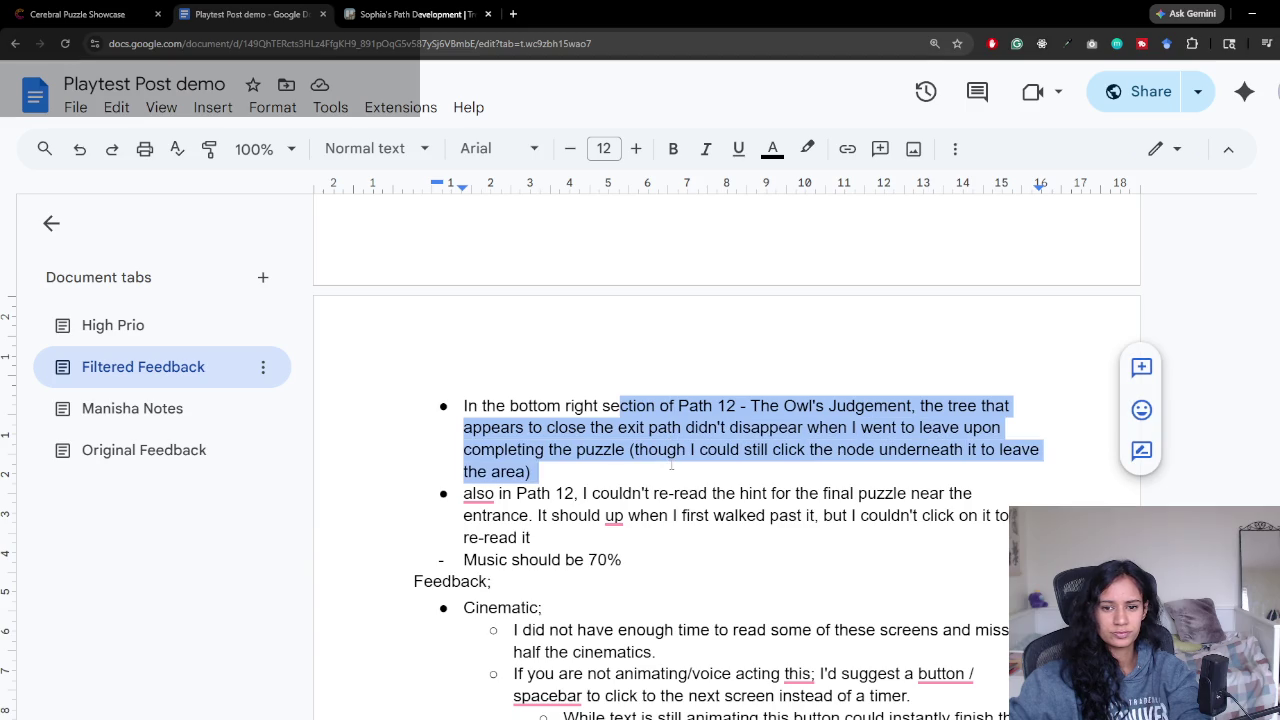
mouse_move(498, 493)
left_mouse_down()
mouse_move(984, 497)
mouse_move(531, 537)
left_mouse_up()
left_click(531, 537)
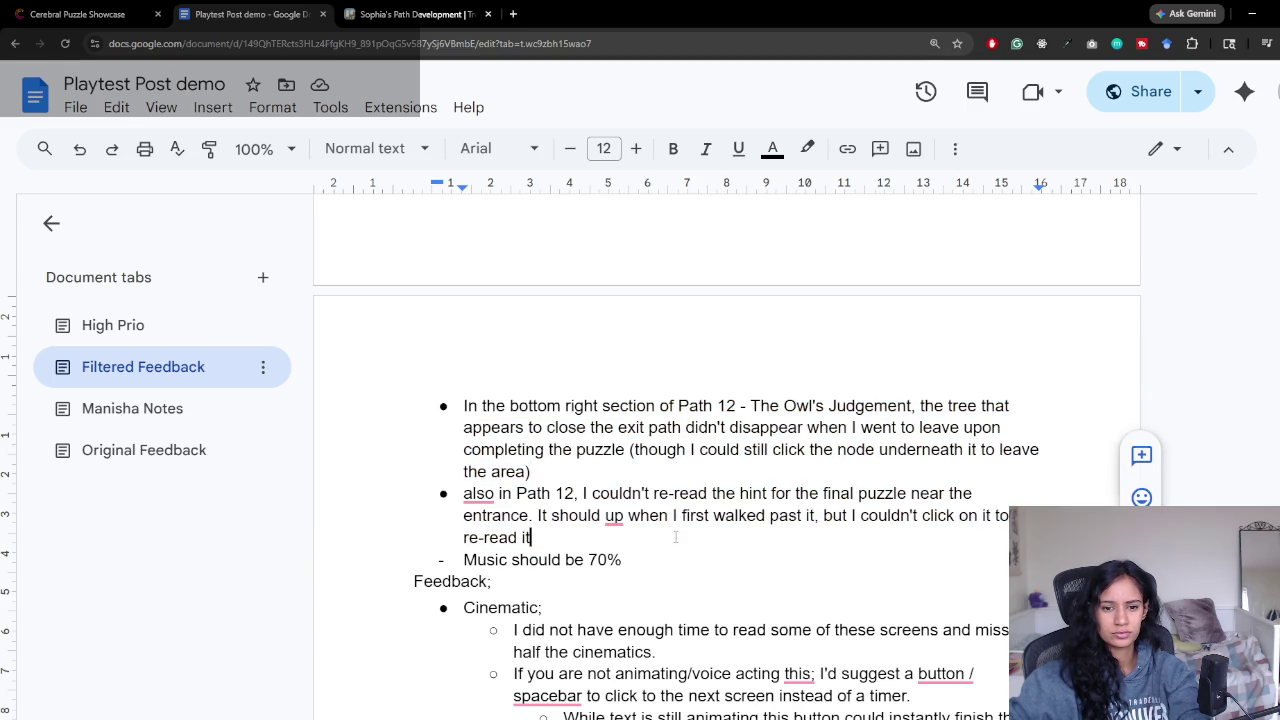
left_click(548, 493, "shift")
scroll(651, 532, "down", 2)
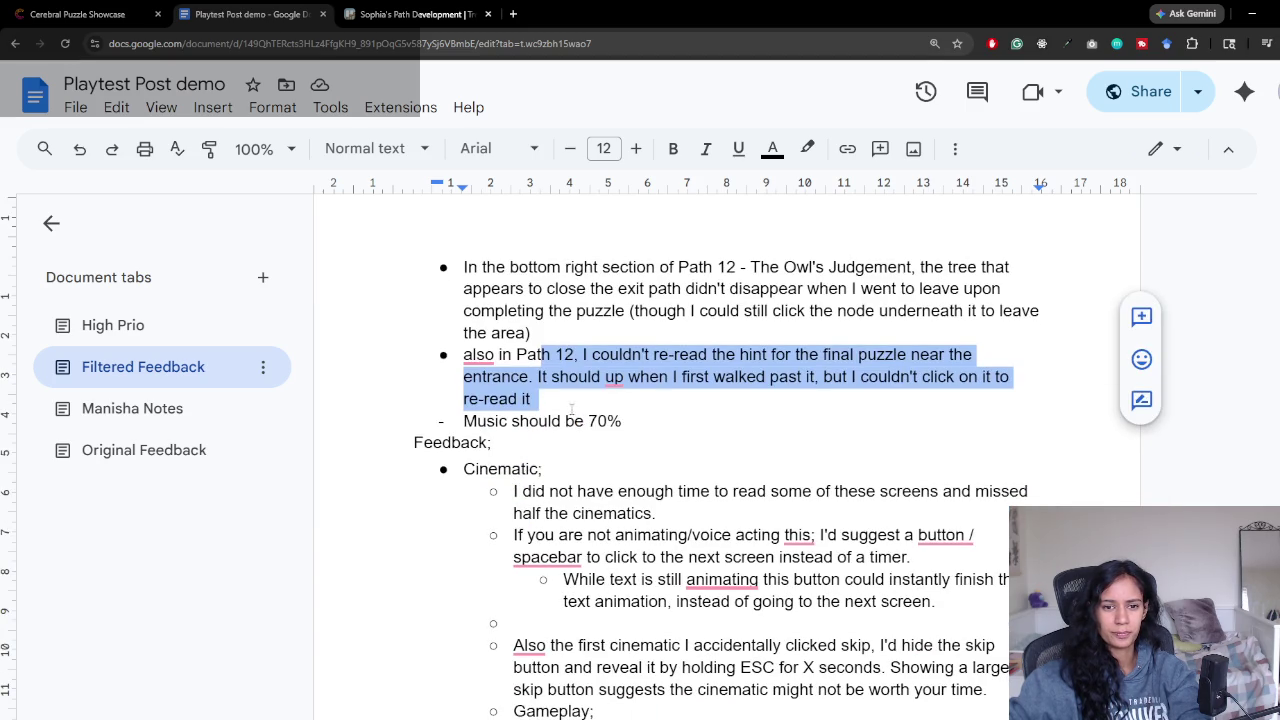
left_click_drag(628, 421, 530, 421)
scroll(500, 347, "down", 2)
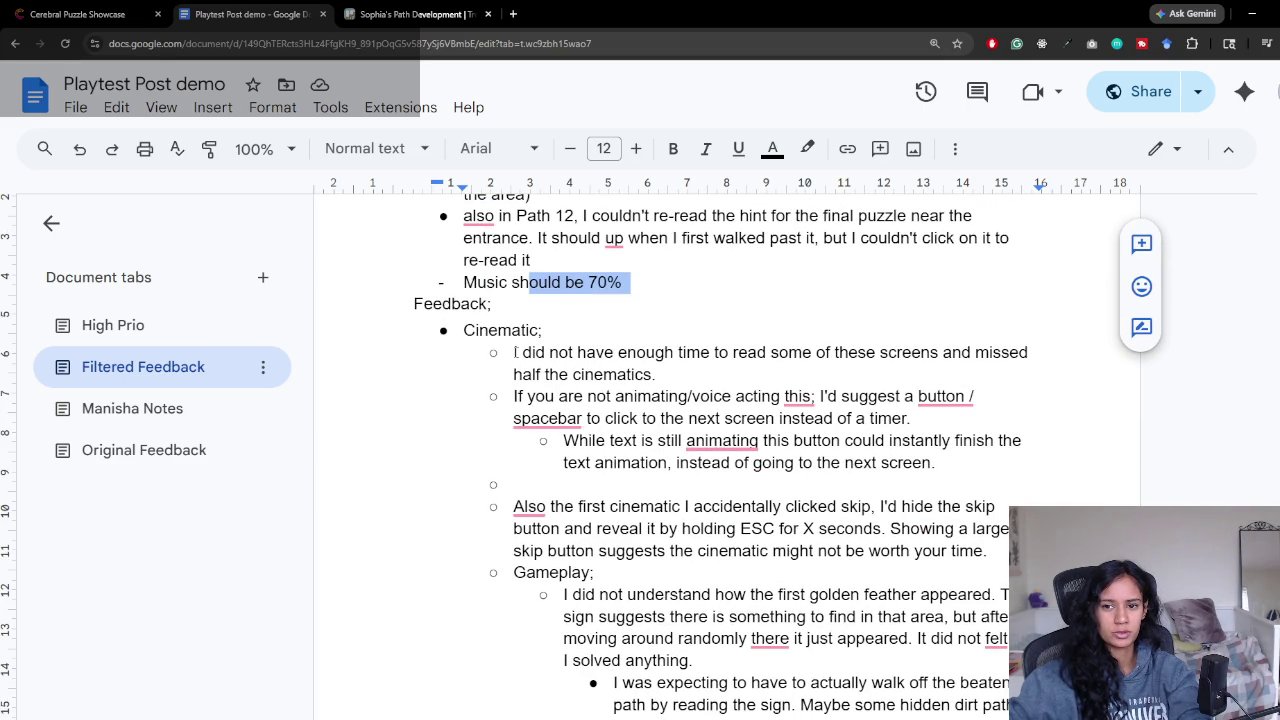
Step: Review the feedback on cinematic reading time, manual advance and accidental skip clicks
left_click_drag(515, 352, 726, 376)
left_click_drag(524, 397, 965, 426)
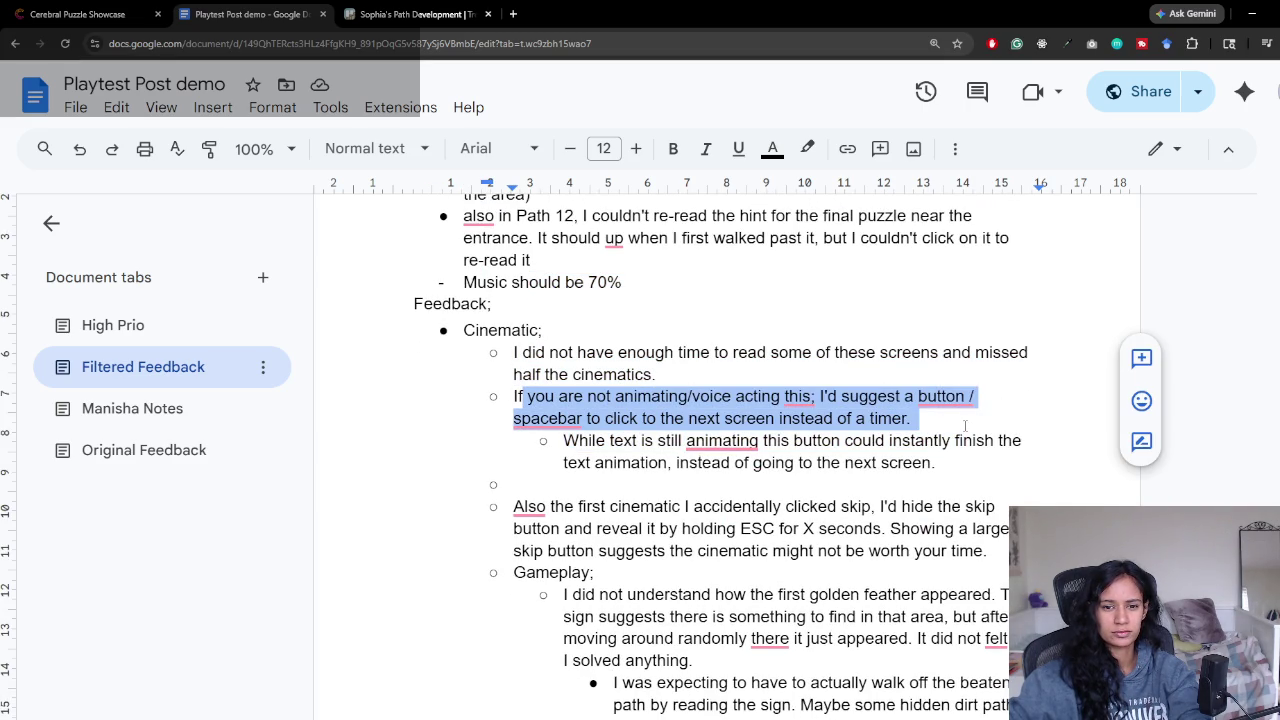
scroll(714, 418, "down", 1)
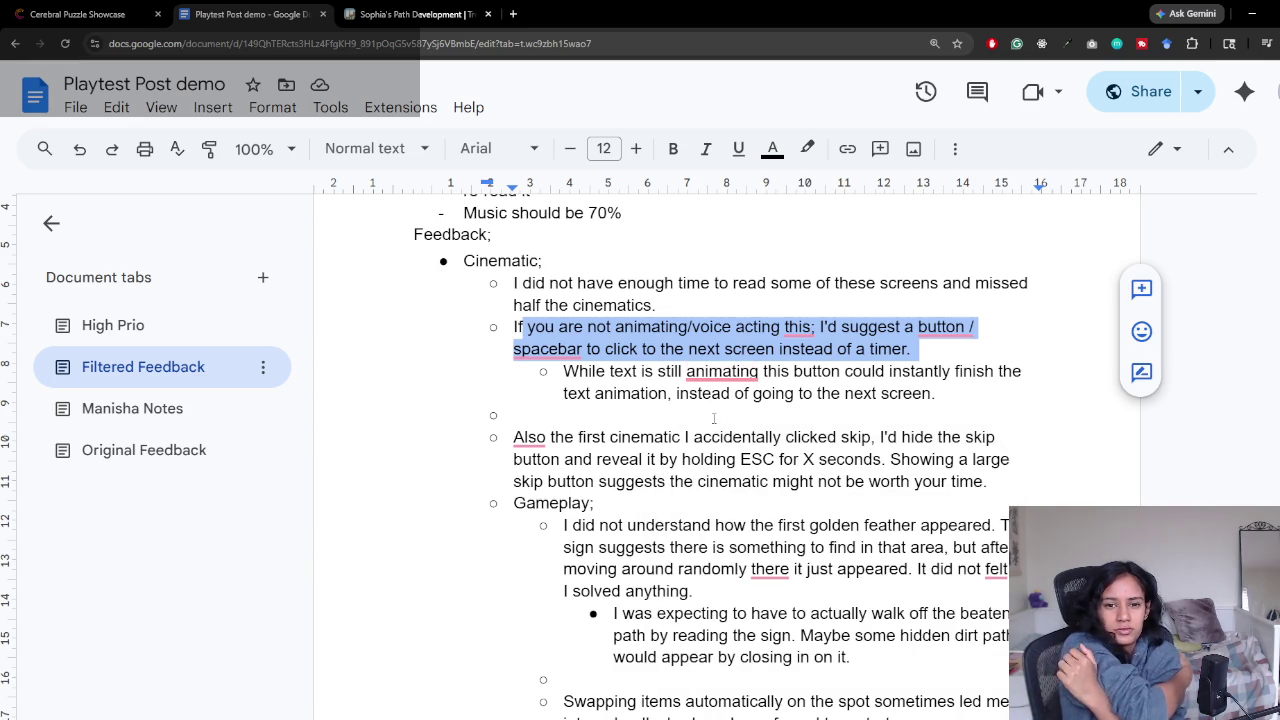
scroll(714, 418, "down", 1)
mouse_move(685, 367)
left_mouse_down()
mouse_move(889, 367)
mouse_move(842, 411)
left_mouse_up()
left_click(842, 411)
scroll(648, 413, "down", 1)
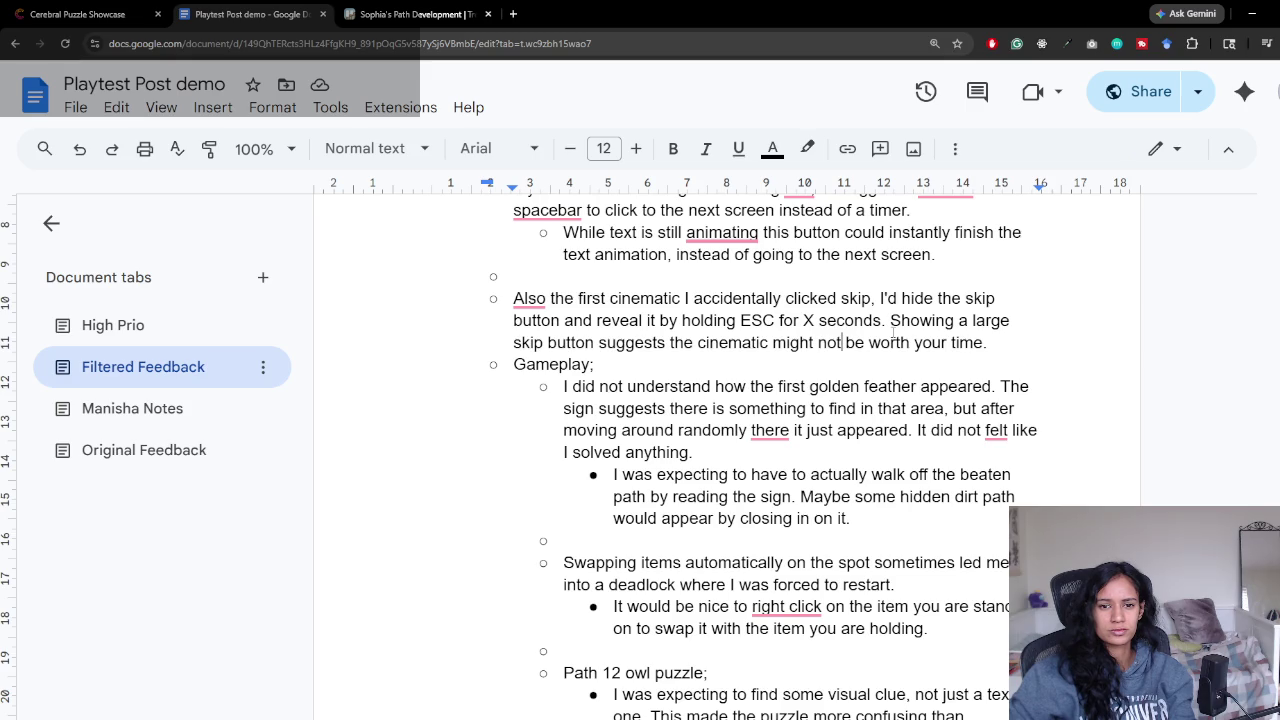
scroll(457, 365, "down", 1)
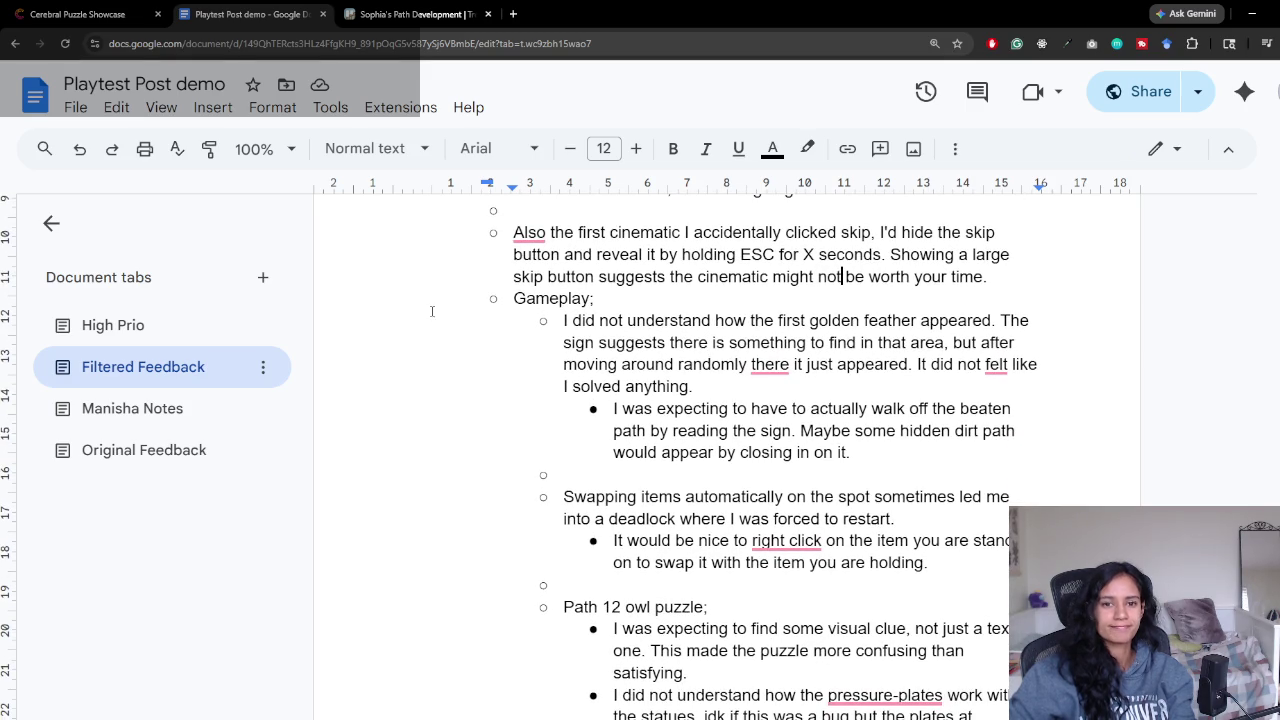
Step: Add 'Skip button more subtle, hold to skip' to High Prio, then return to Filtered Feedback
left_click(96, 325)
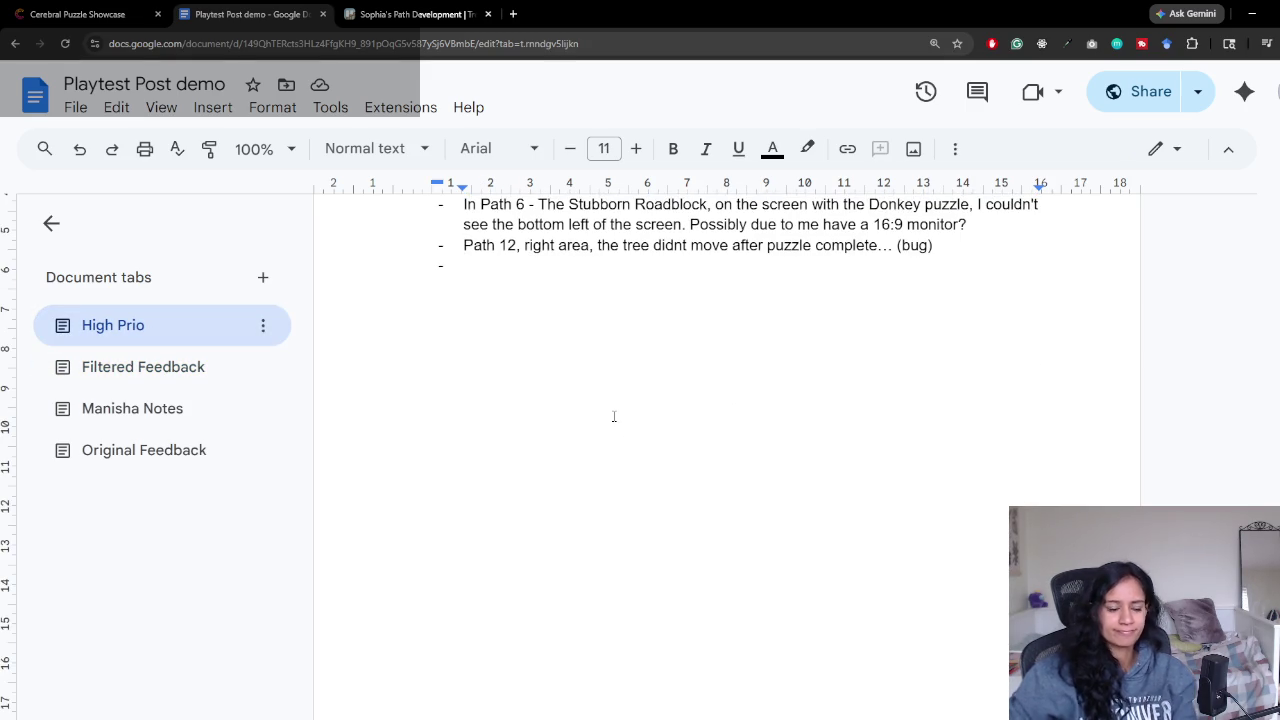
type("Skip but")
type("ton more subtle.")
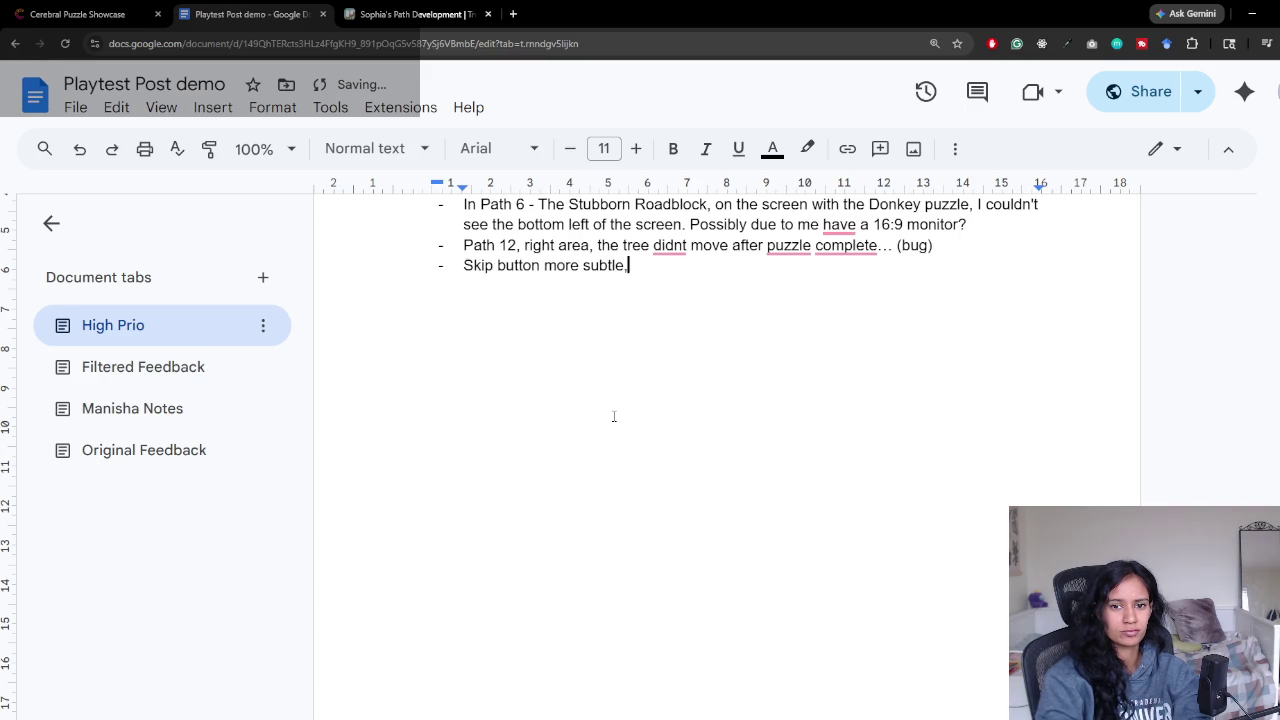
type(" to ")
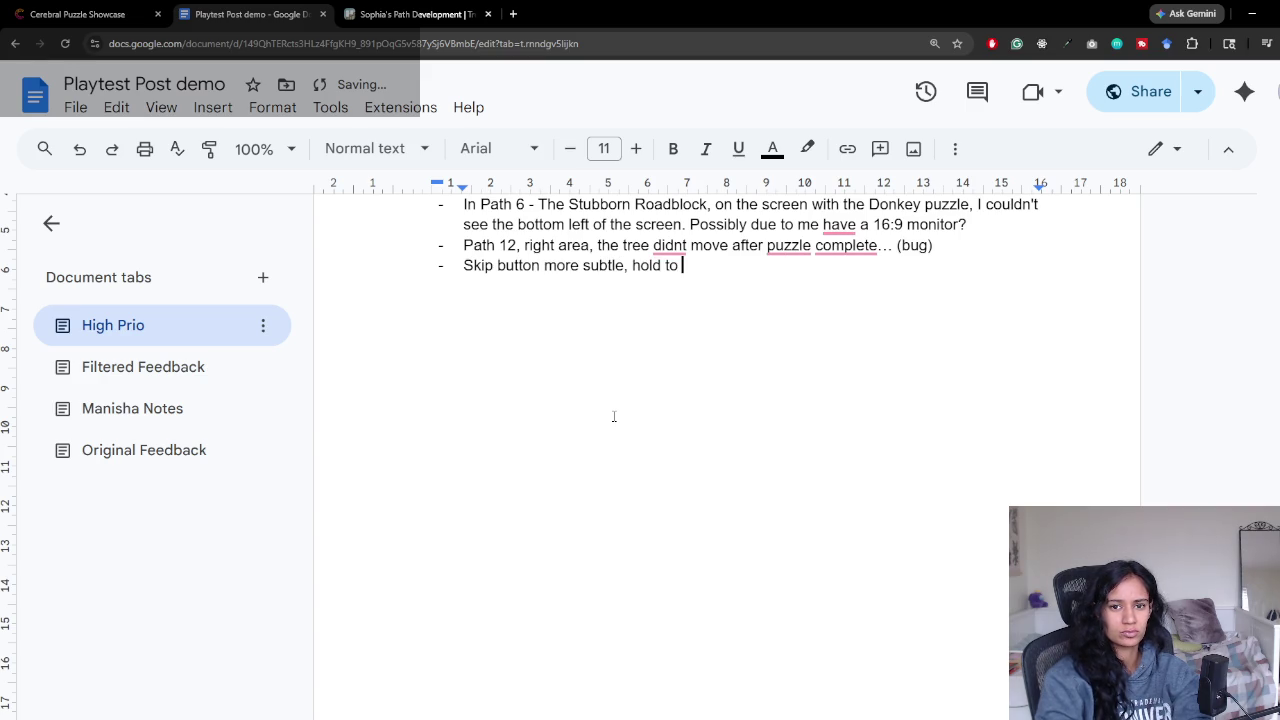
type("skip")
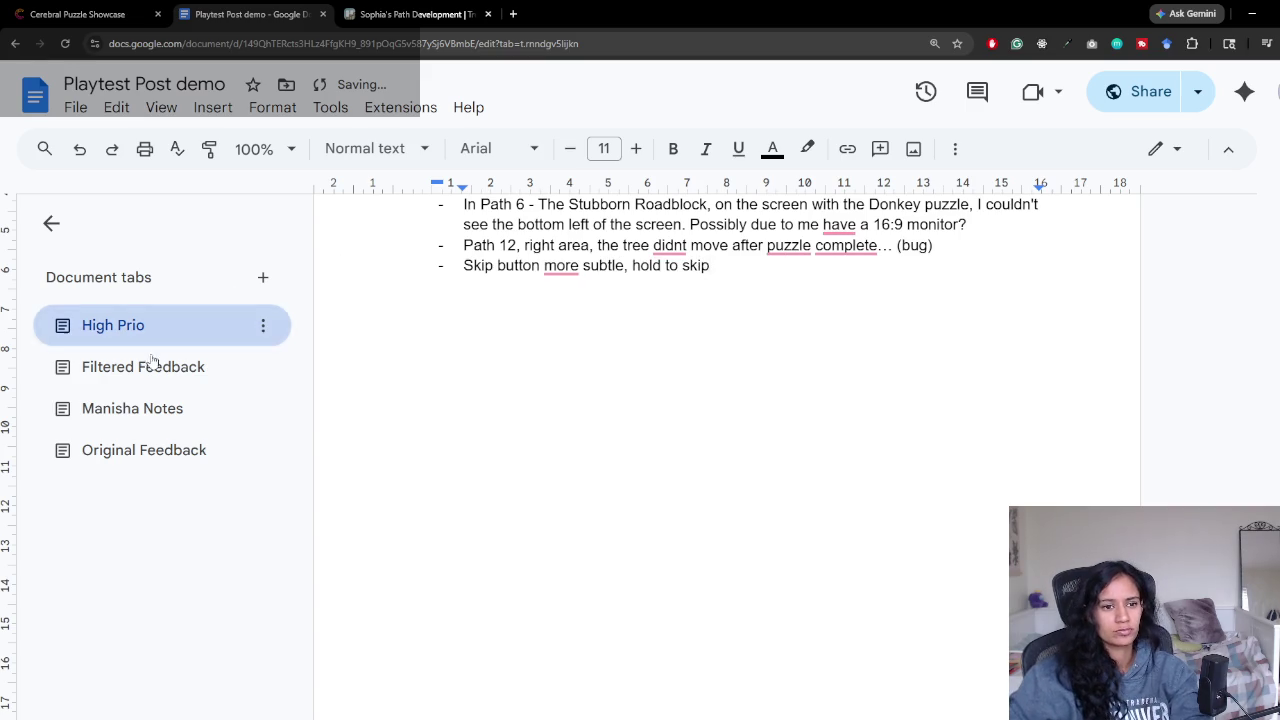
left_click(143, 367)
scroll(965, 417, "down", 2)
scroll(615, 396, "down", 1)
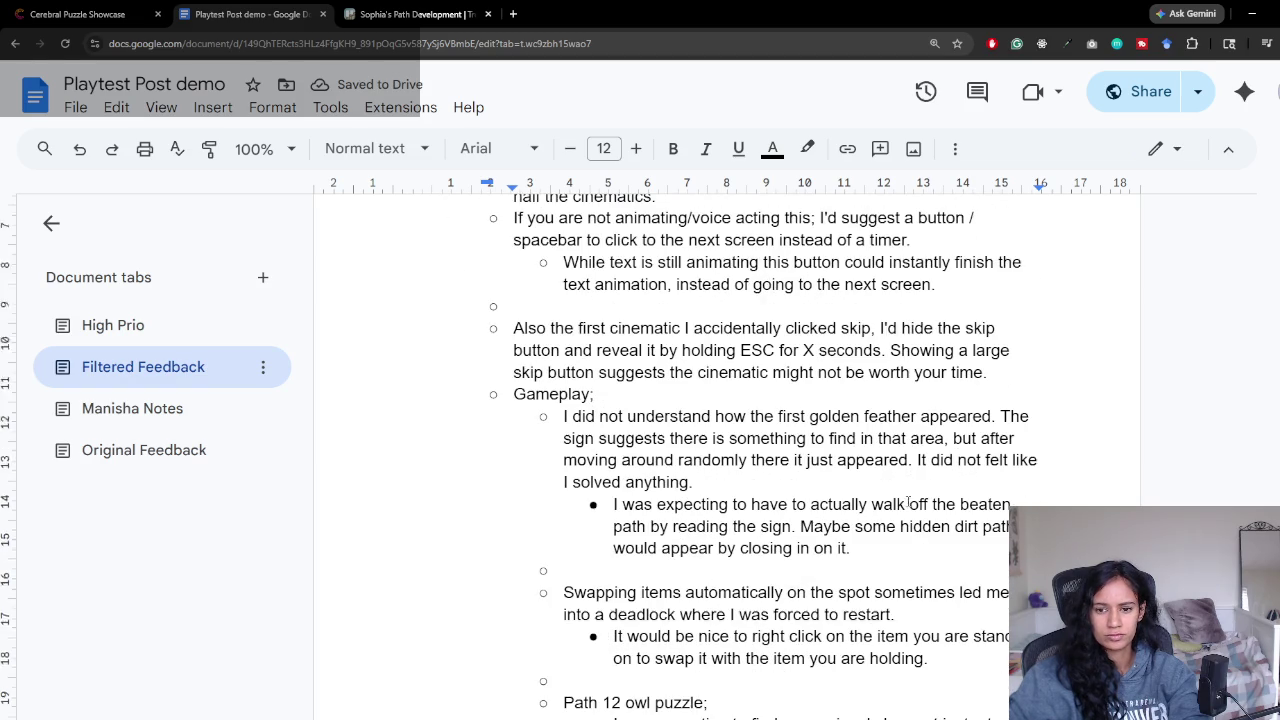
Step: Read the golden feather confusion and walk-off-the-path suggestions in the Gameplay feedback
scroll(741, 416, "down", 2)
mouse_move(564, 278)
left_mouse_down()
mouse_move(910, 322)
mouse_move(900, 345)
left_mouse_up()
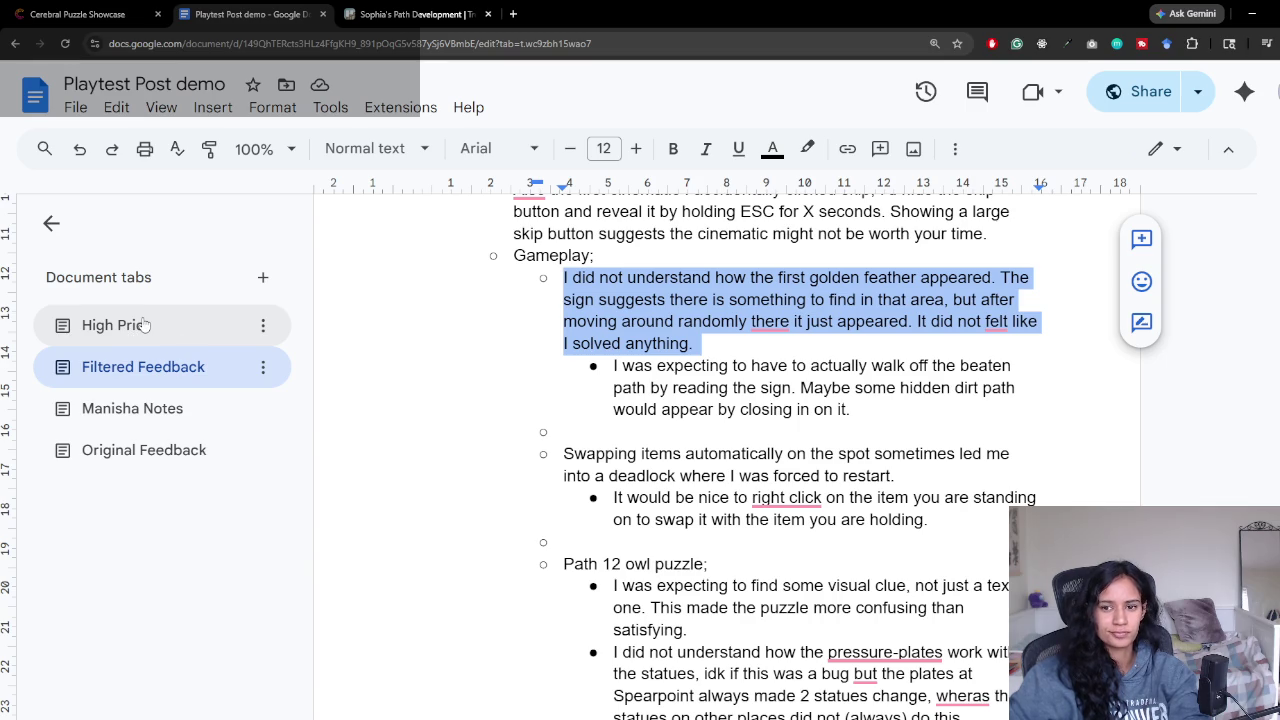
mouse_move(753, 371)
left_mouse_down()
mouse_move(790, 370)
mouse_move(797, 388)
mouse_move(852, 410)
mouse_move(803, 409)
mouse_move(737, 366)
mouse_move(610, 367)
mouse_move(790, 367)
mouse_move(631, 369)
left_mouse_up()
left_click(857, 407)
left_click(849, 409)
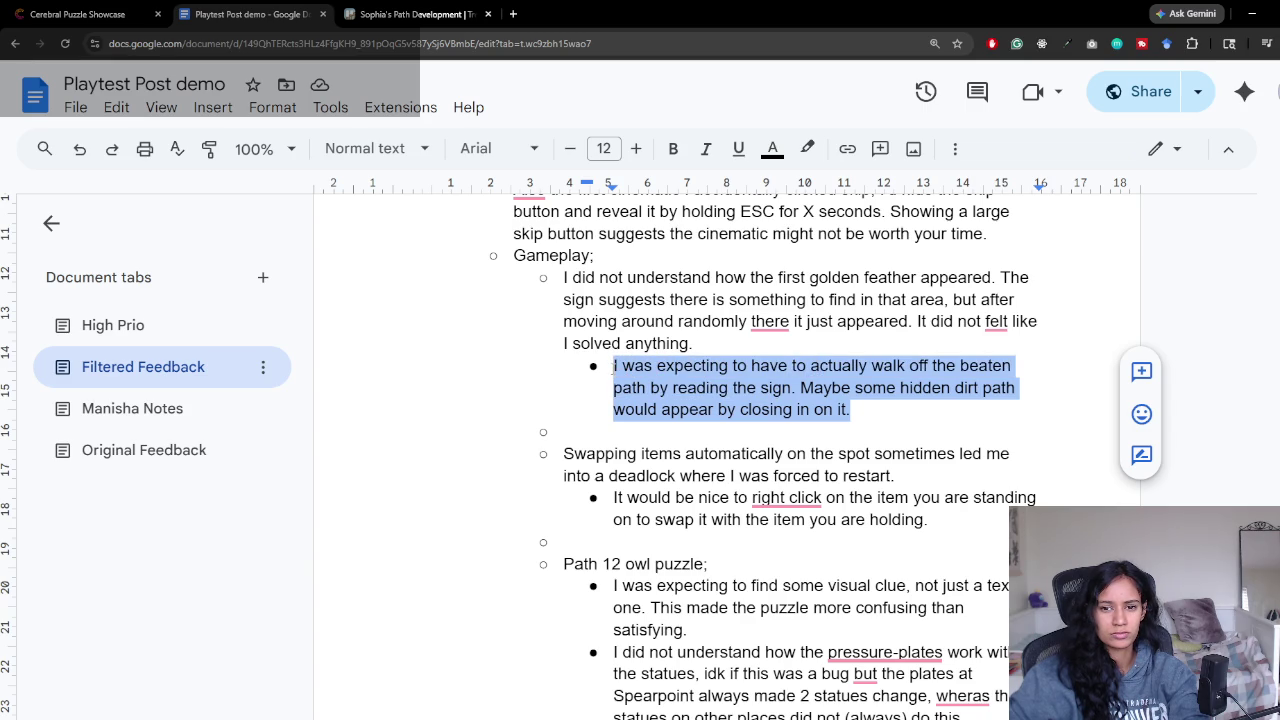
left_click_drag(850, 409, 613, 366)
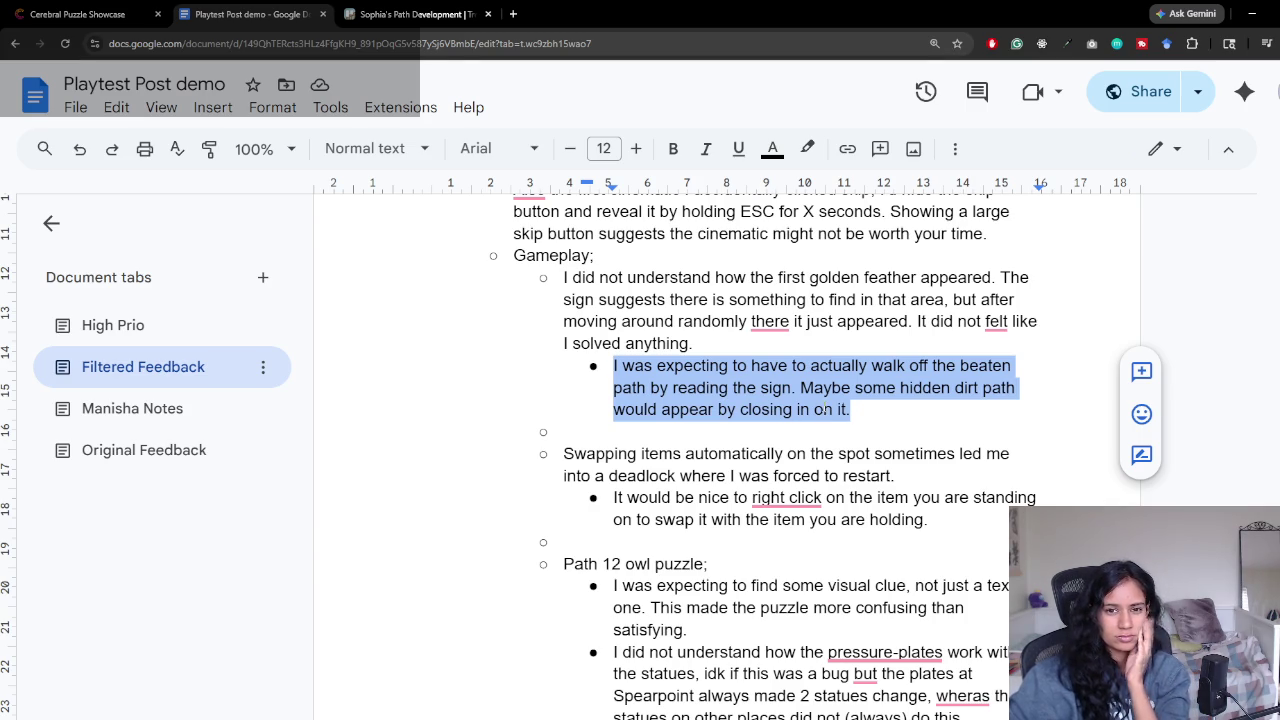
Step: Add the High Prio bullet 'Rework level 8 golden feather', then return to Filtered Feedback
left_click(180, 323)
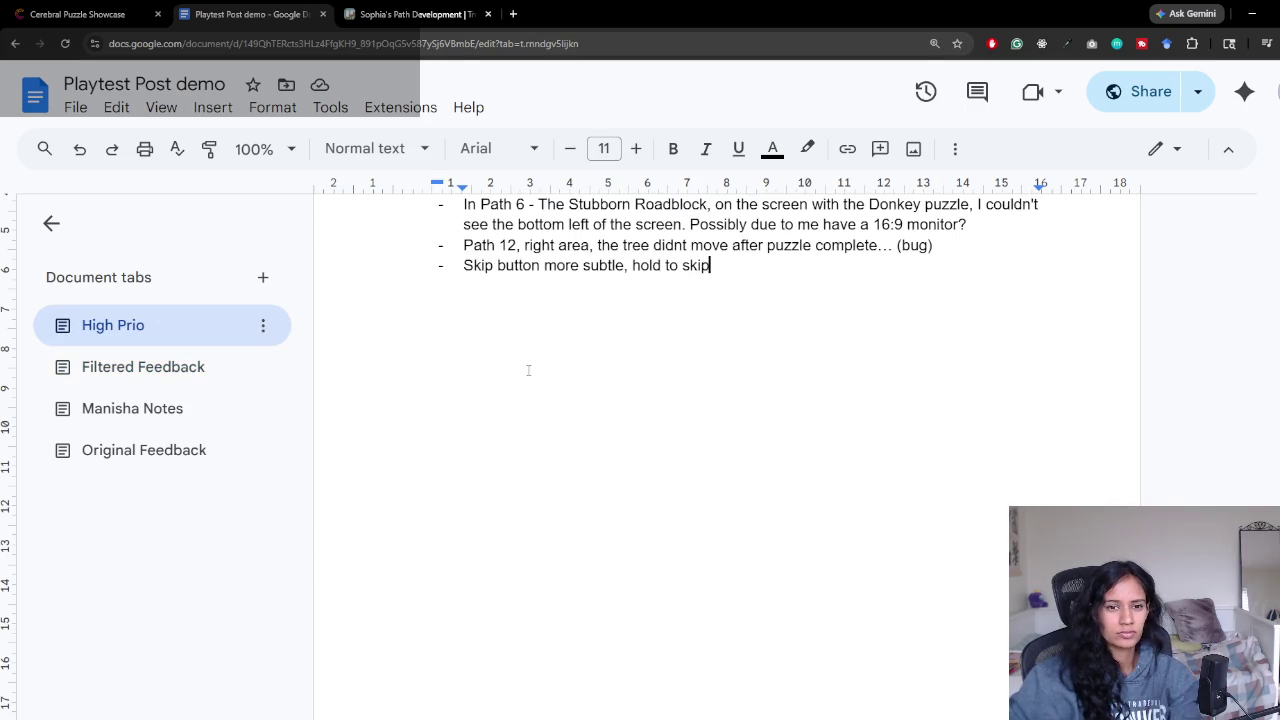
key("Return")
type("Rework level 8 go")
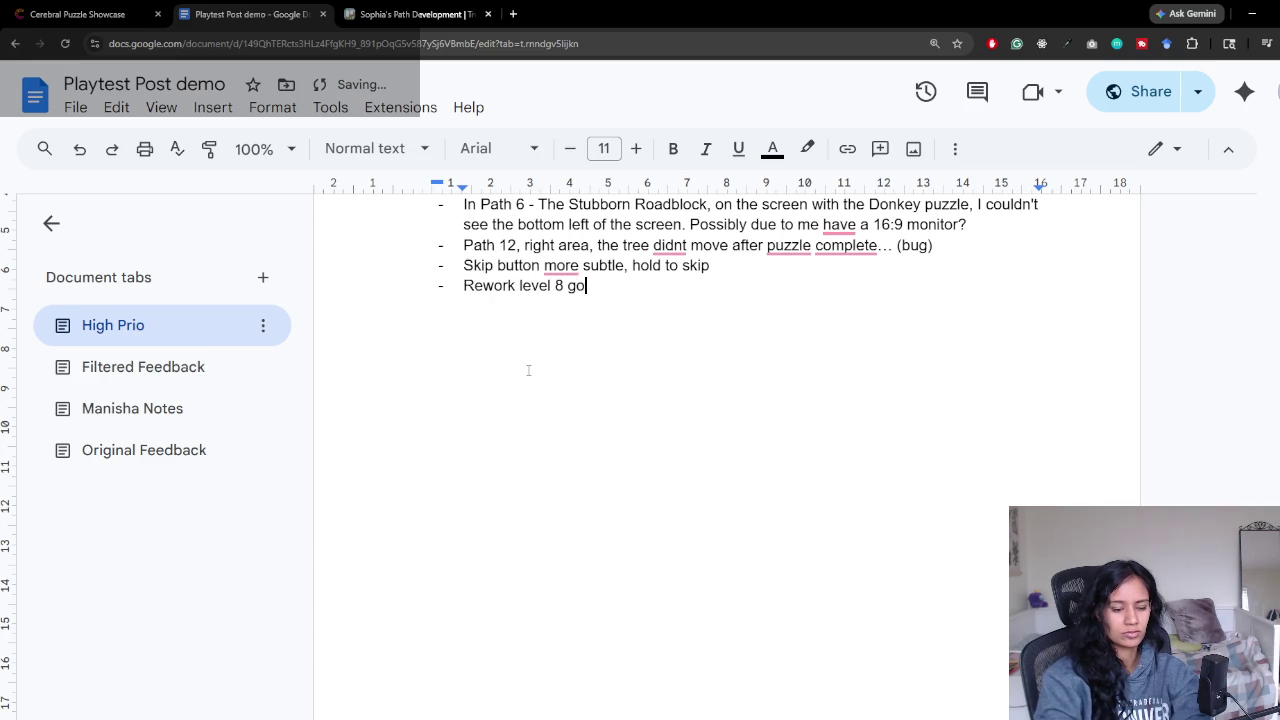
type("eather")
key("Return")
left_click(193, 380)
Step: Review the item swapping deadlock feedback and the right-click-to-swap suggestion
scroll(731, 390, "down", 3)
scroll(731, 390, "down", 1)
scroll(731, 390, "down", 2)
scroll(731, 390, "up", 2)
scroll(725, 388, "up", 2)
scroll(720, 385, "down", 2)
left_click(659, 321)
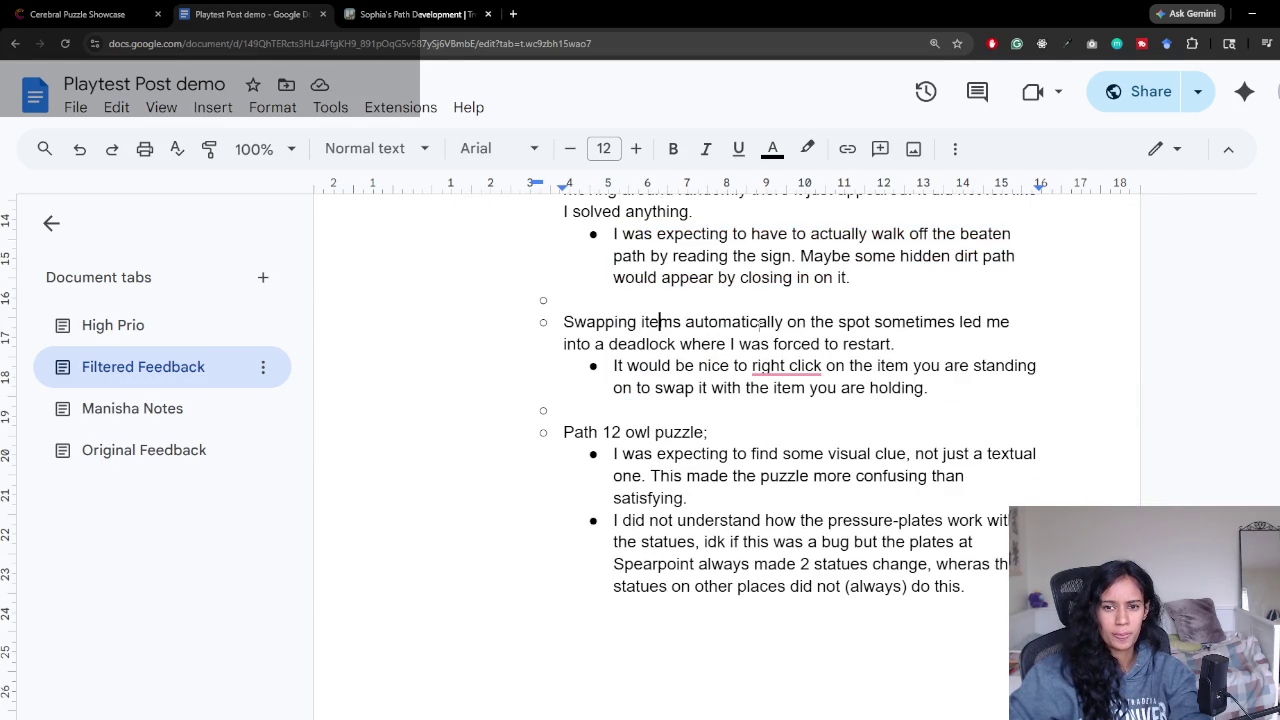
left_click_drag(563, 321, 895, 344)
left_click(898, 344)
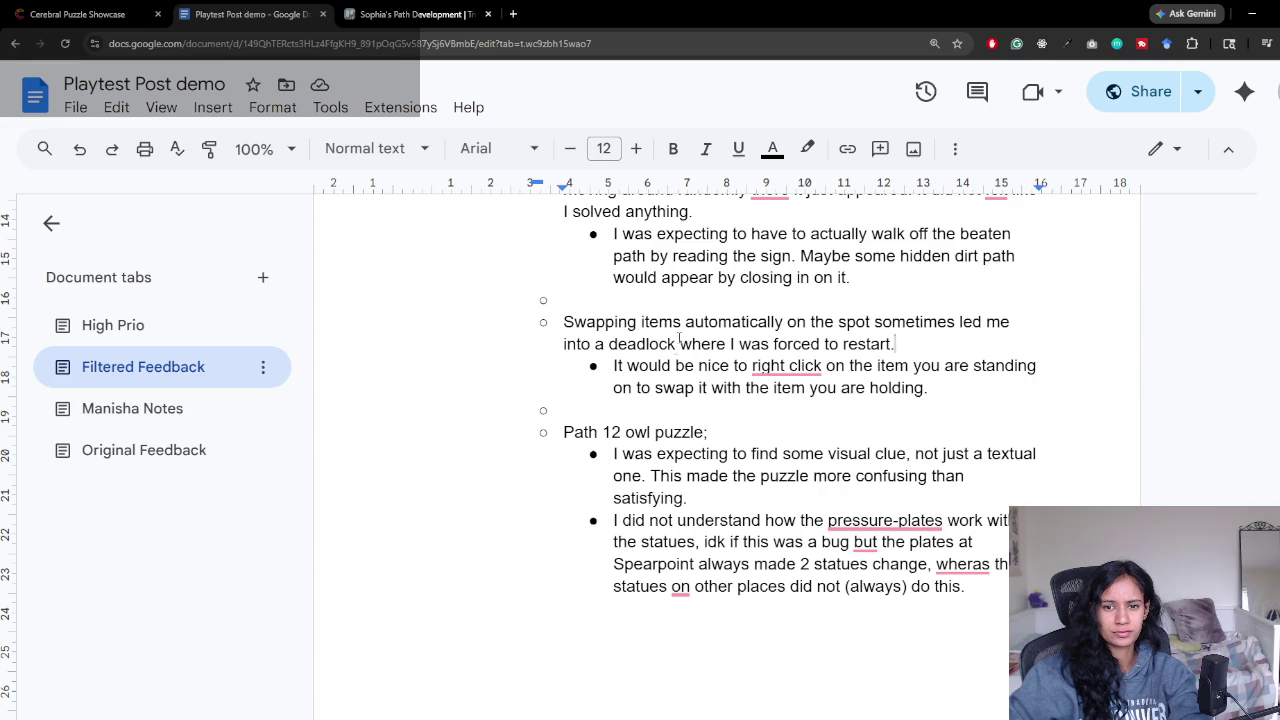
left_click_drag(683, 321, 900, 344)
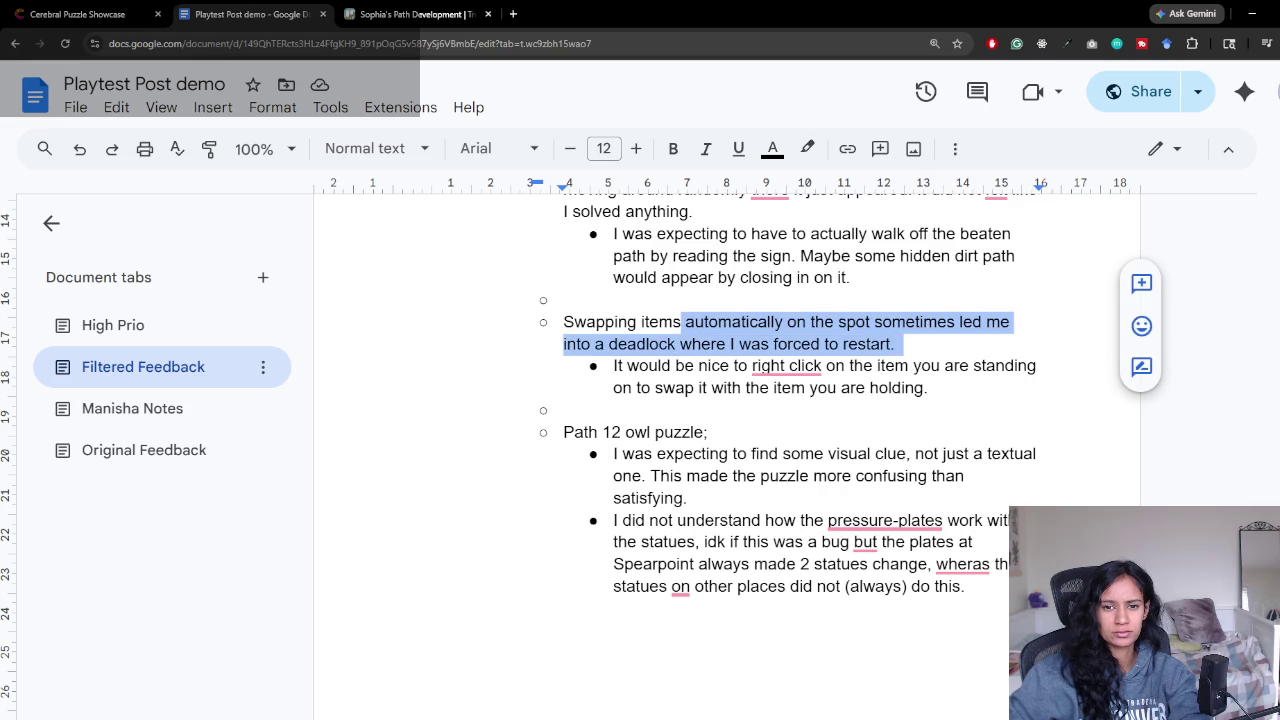
left_click_drag(613, 365, 928, 388)
left_click(928, 388)
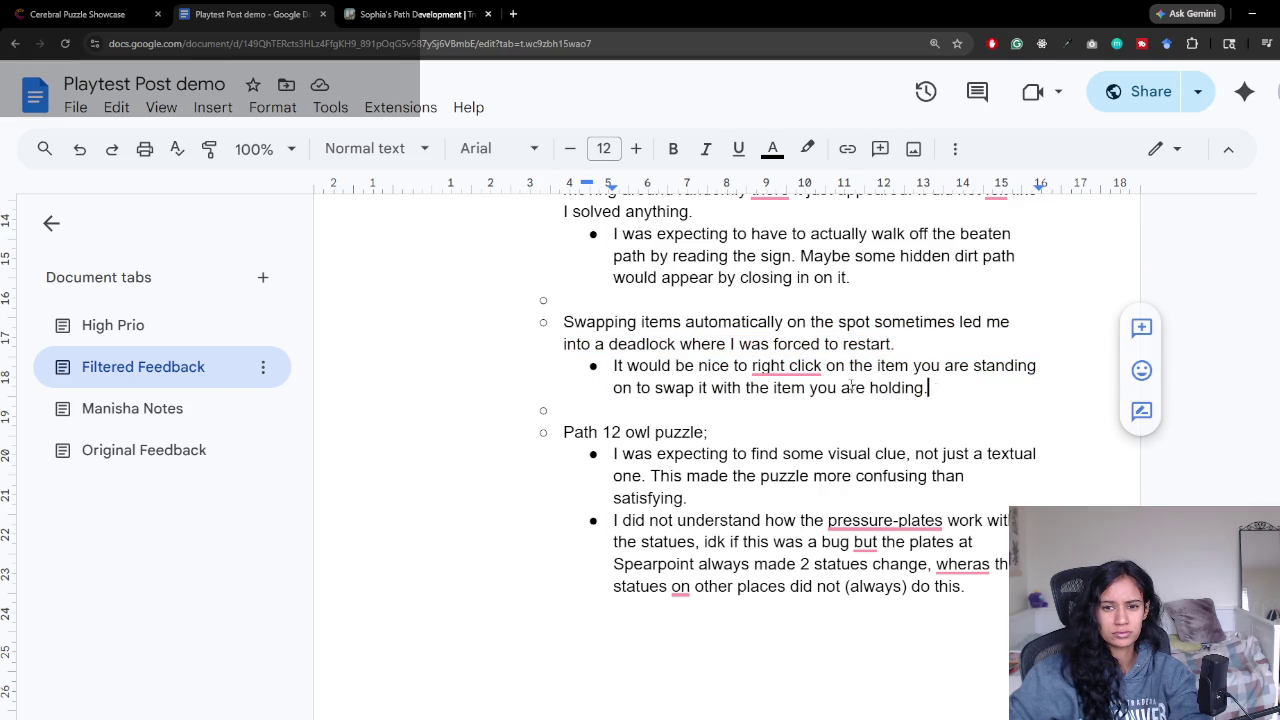
Step: Add the High Prio bullet 'Auto swap or click to swap? Idk' and go back to Filtered Feedback
left_click(143, 338)
type("auto swap ")
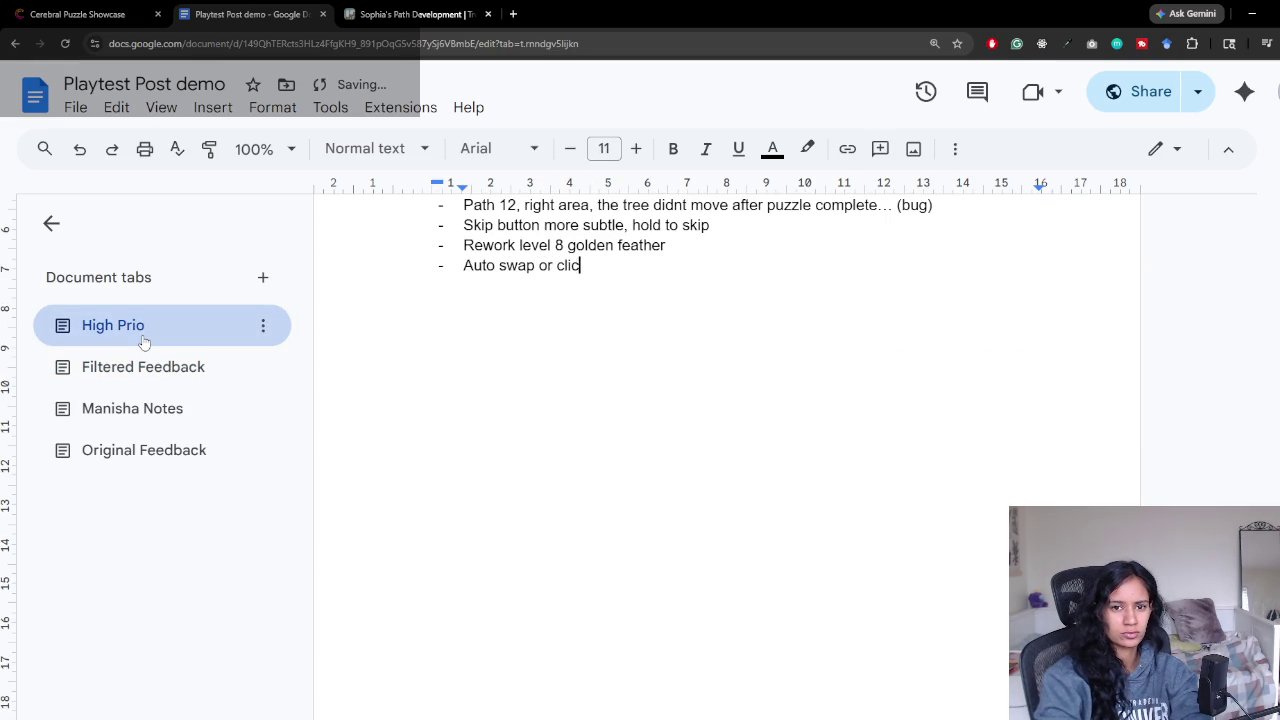
type("o swap? idk")
key("Return")
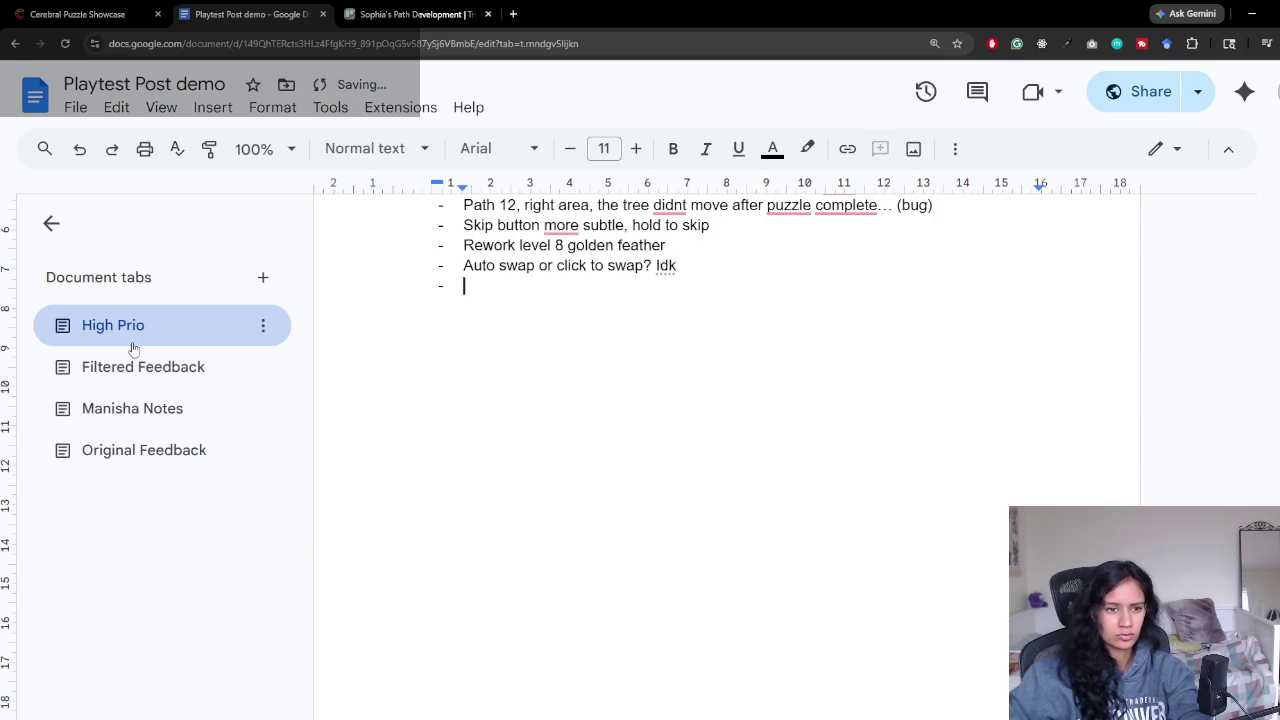
left_click(140, 367)
Step: Read the owl puzzle feedback and add the High Prio bullet 'Visual clue about level 12 puzzles'
scroll(795, 465, "down", 3)
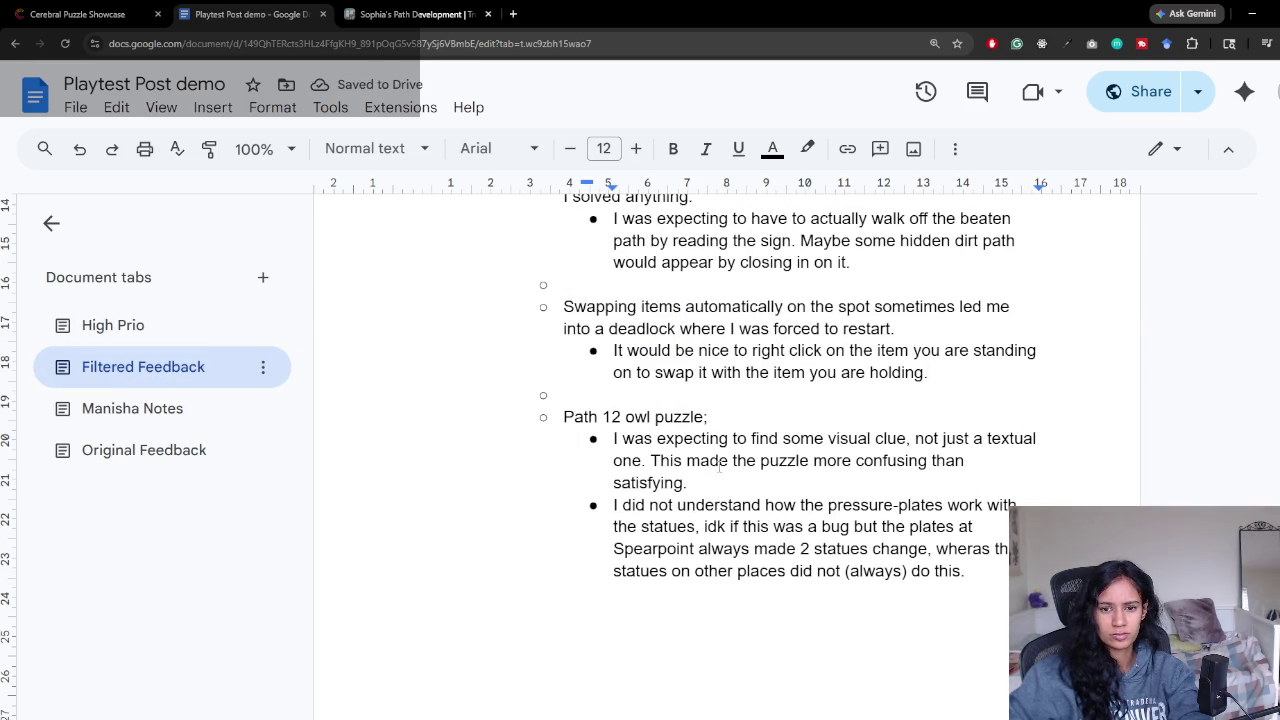
mouse_move(614, 438)
left_mouse_down()
mouse_move(660, 462)
mouse_move(968, 460)
mouse_move(964, 486)
left_mouse_up()
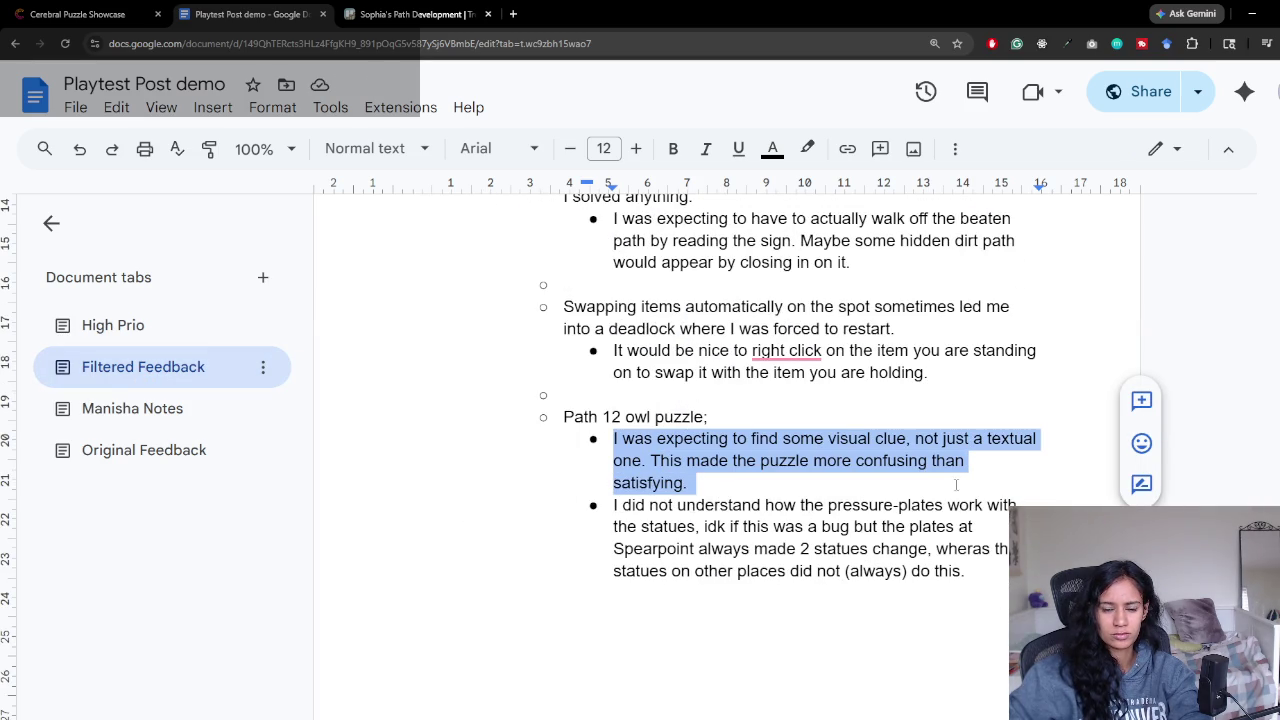
scroll(832, 472, "down", 1)
left_click(130, 336)
type("Visual clue about")
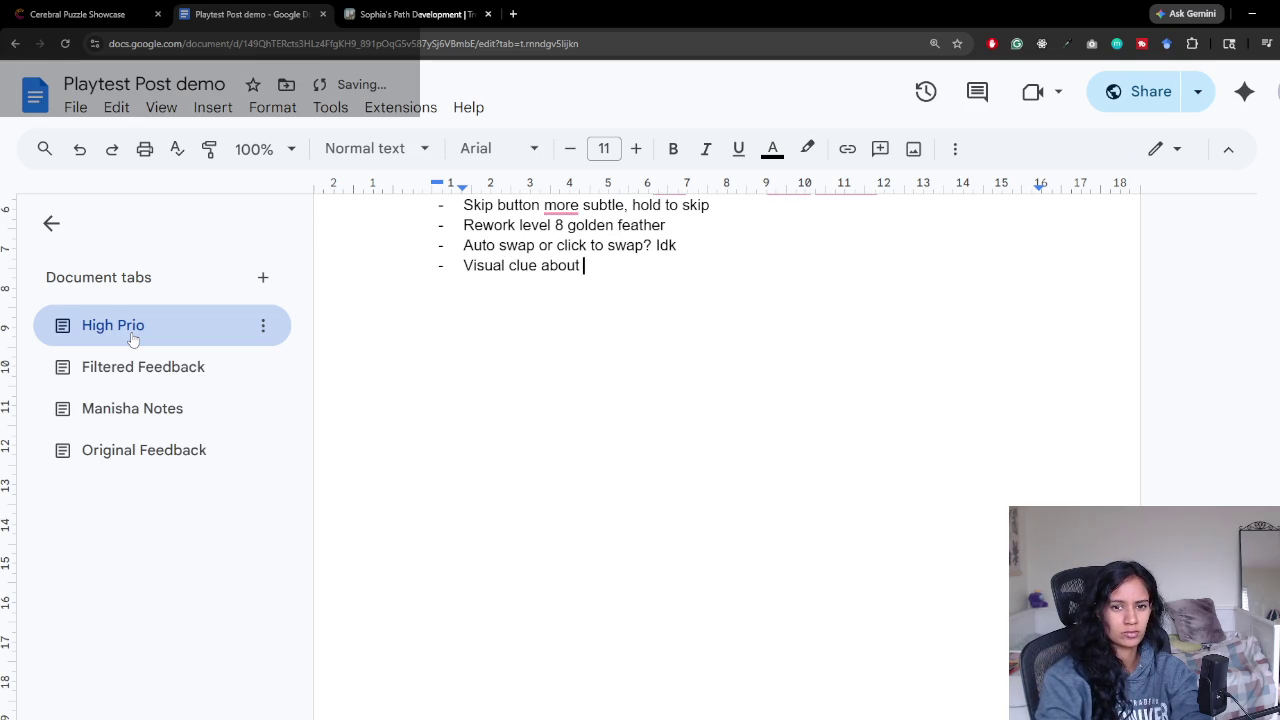
type("vel 12 s")
key("BackSpace")
type("puzzles")
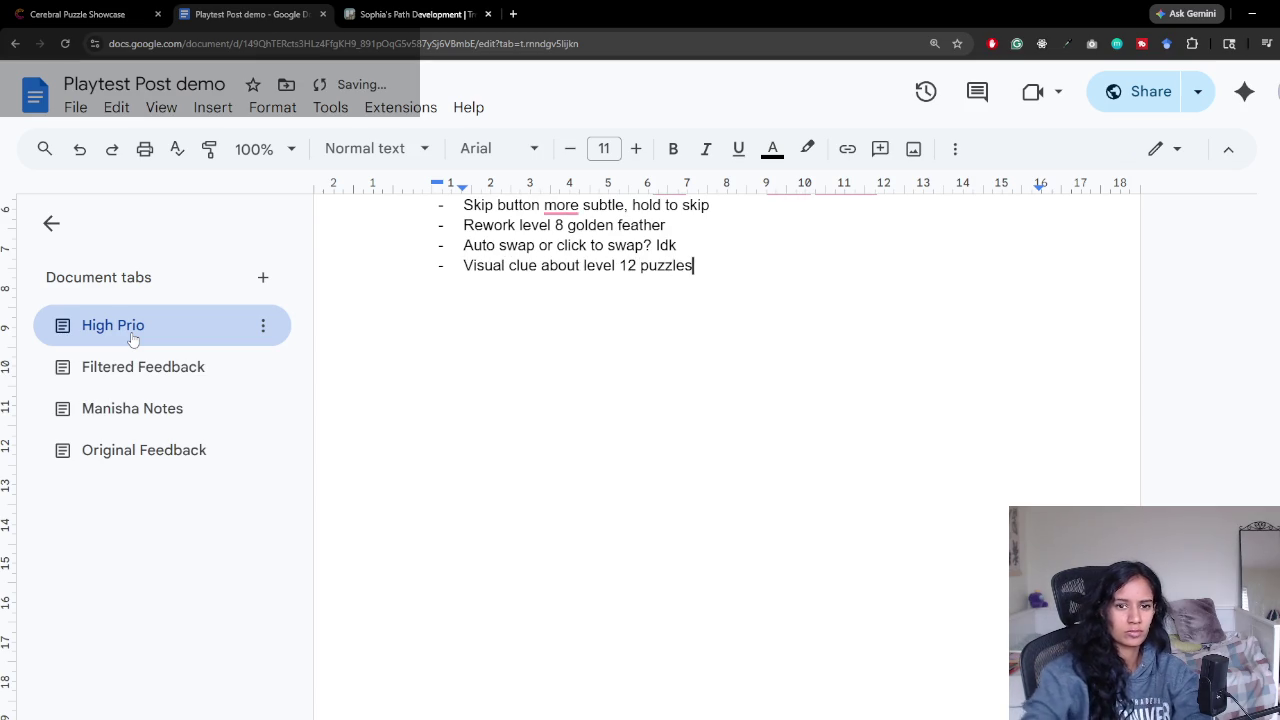
Step: Add the High Prio bullet 'Link the podiums together visually so that its more clear'
left_click(142, 364)
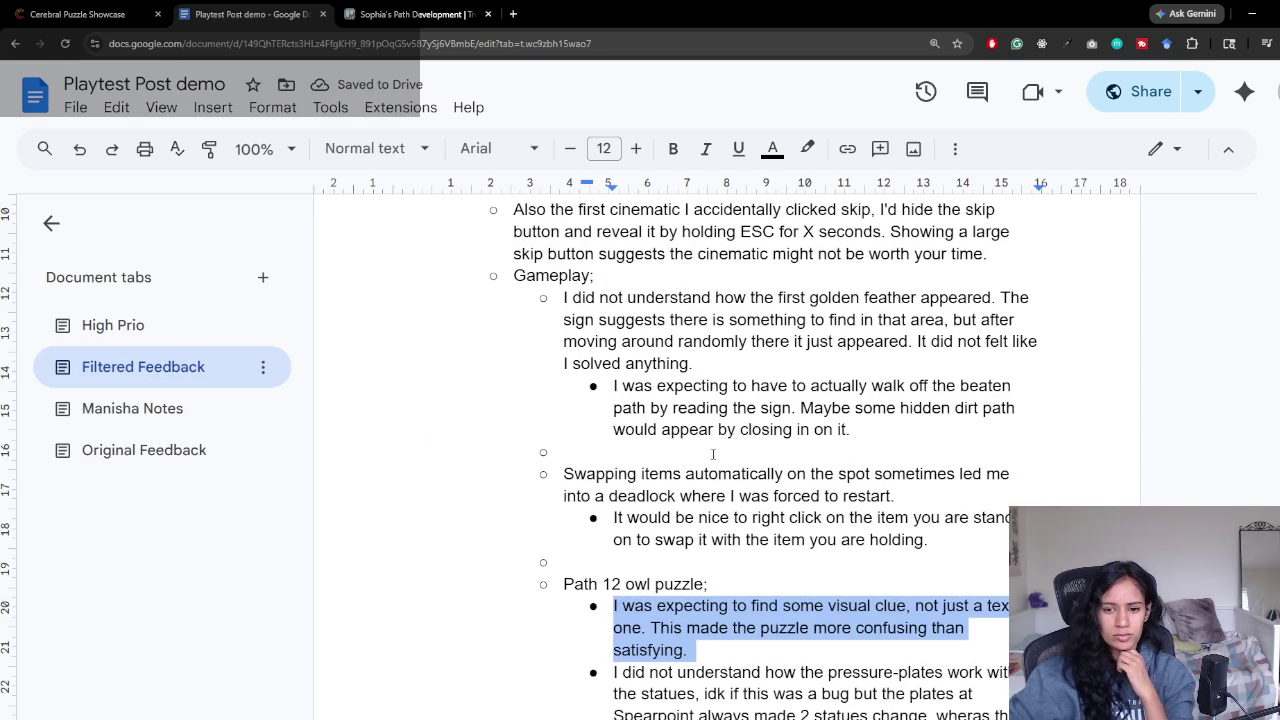
scroll(700, 456, "down", 3)
scroll(720, 452, "down", 1)
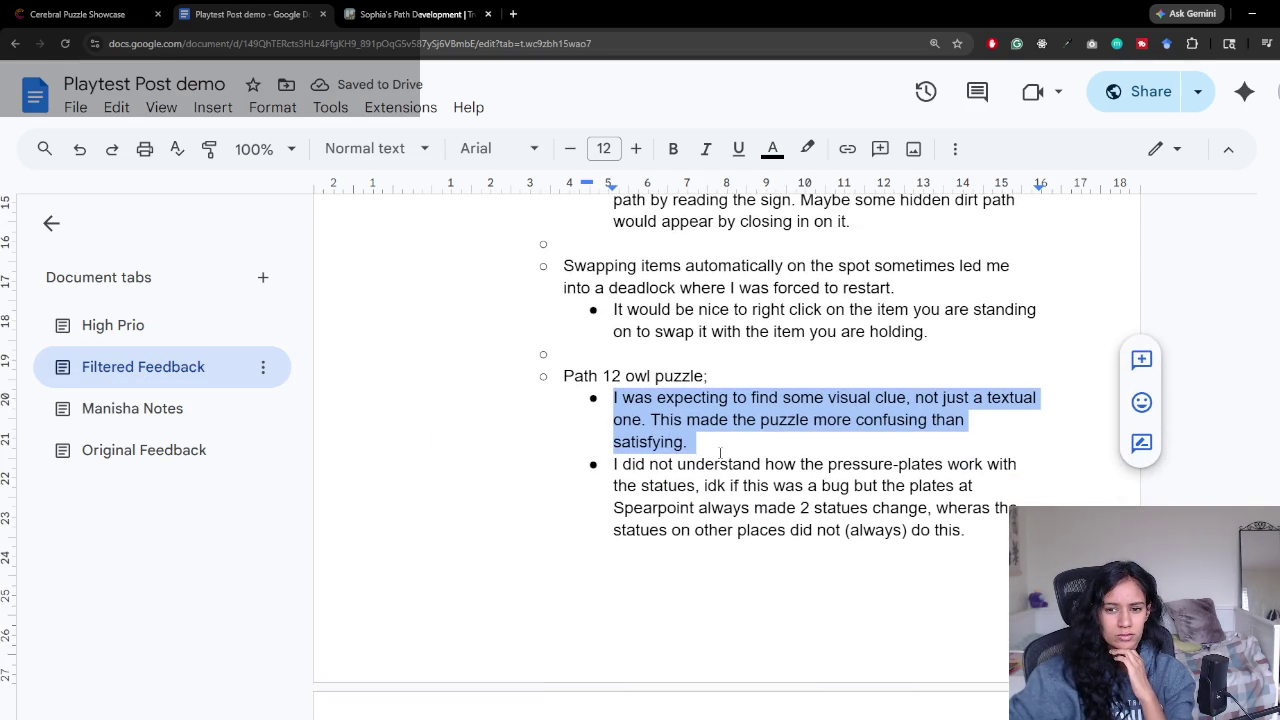
scroll(860, 462, "down", 1)
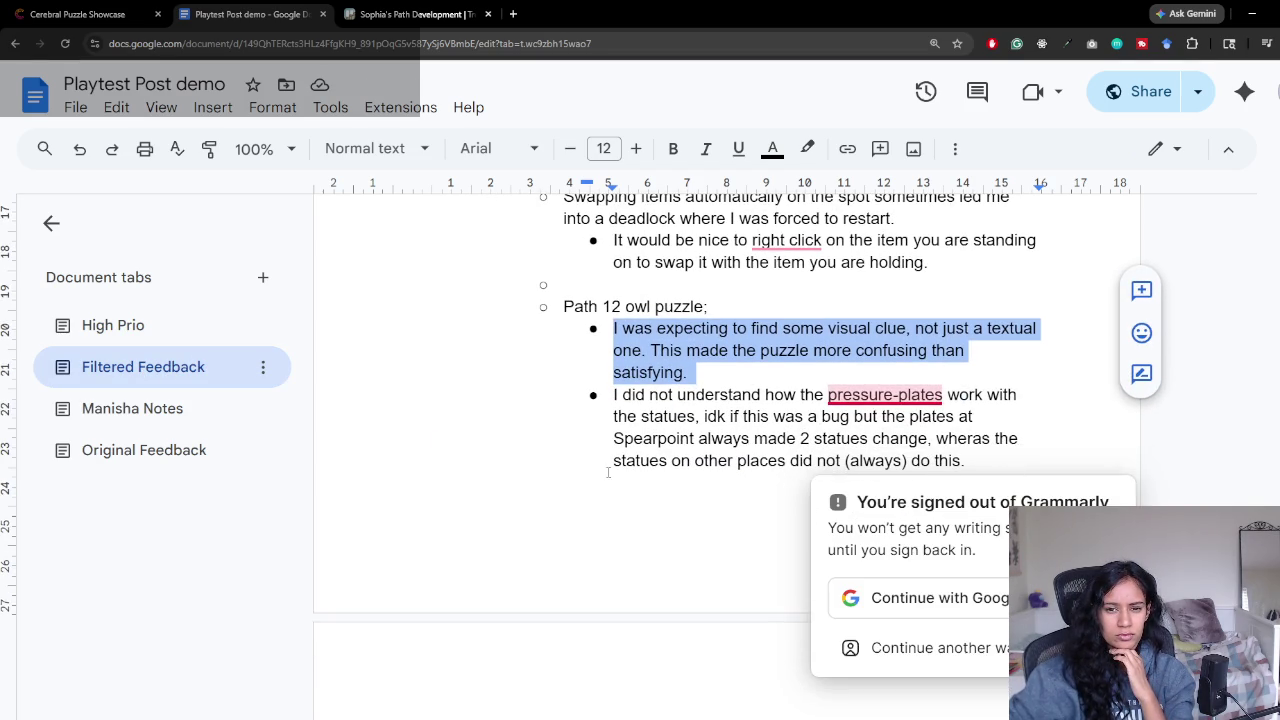
left_click(172, 320)
type("Link the podiums together ")
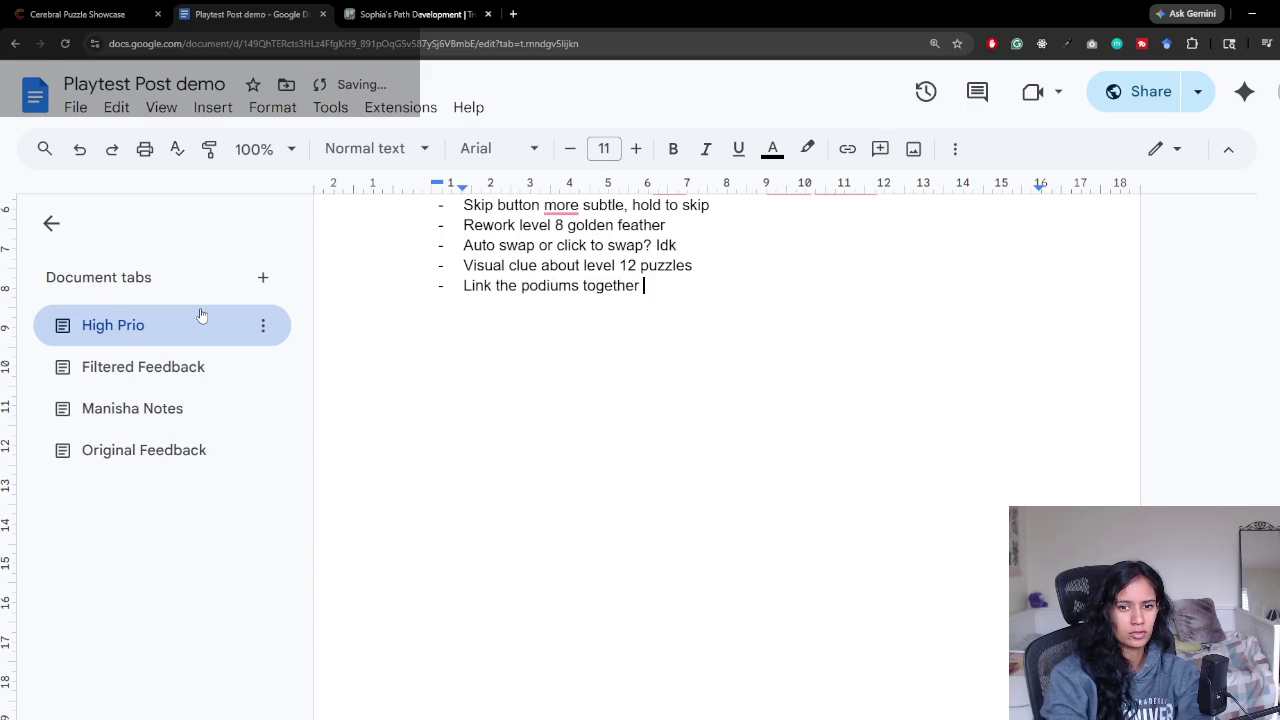
type("visually so that its")
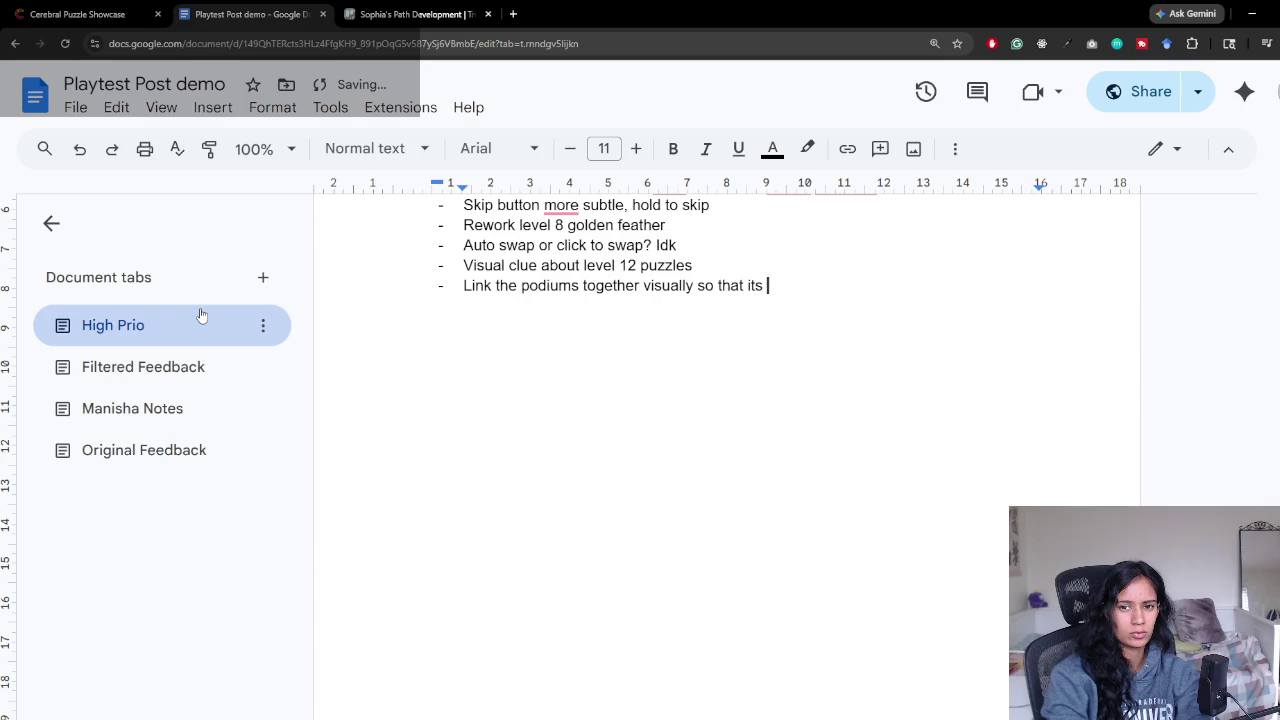
type("more clear")
key("Return")
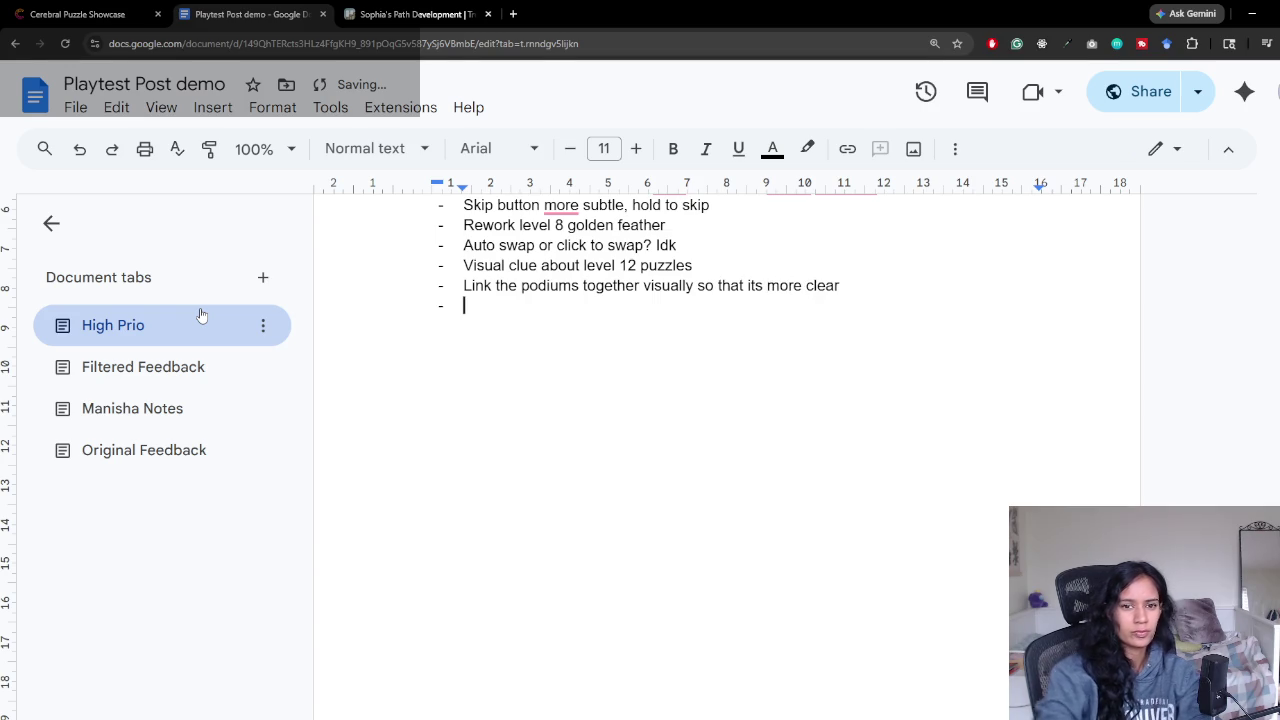
left_click(170, 367)
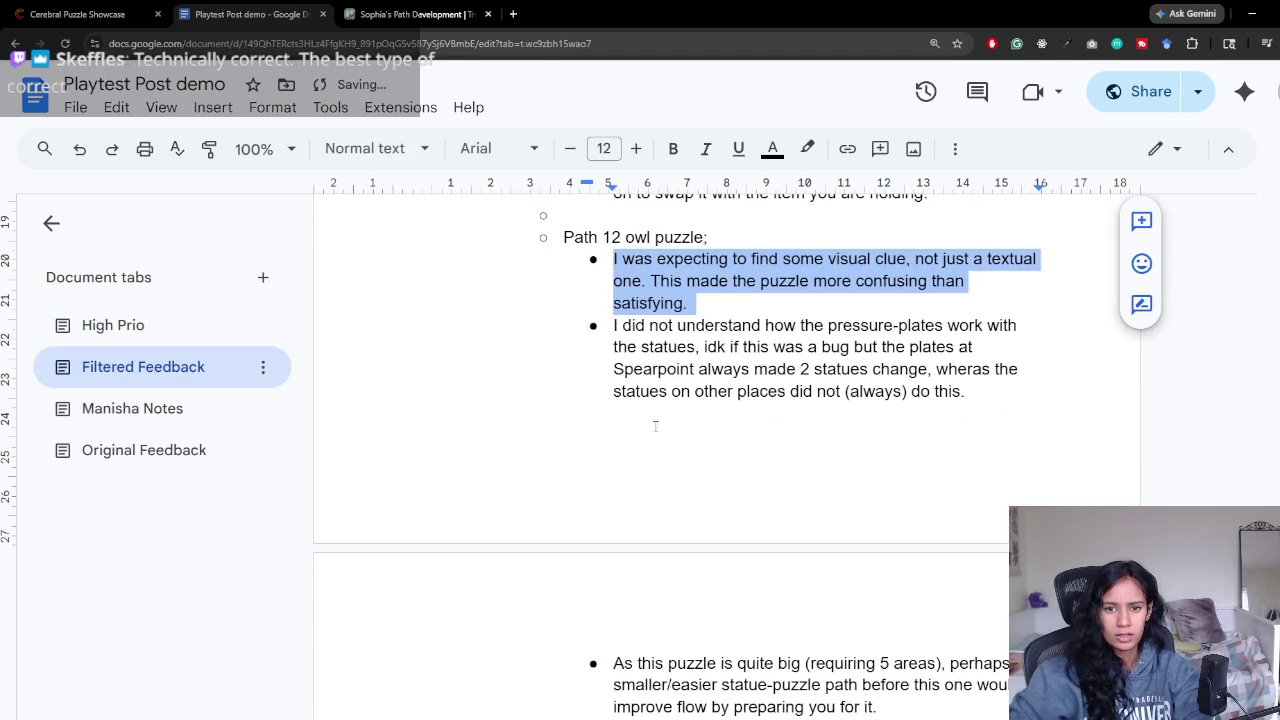
Step: Review the pressure-plate, puzzle-size and smaller statue-puzzle comments in Filtered Feedback
left_click(684, 325)
scroll(686, 323, "down", 2)
scroll(686, 323, "up", 1)
left_click_drag(765, 256, 987, 322)
left_click(987, 322)
scroll(707, 423, "down", 2)
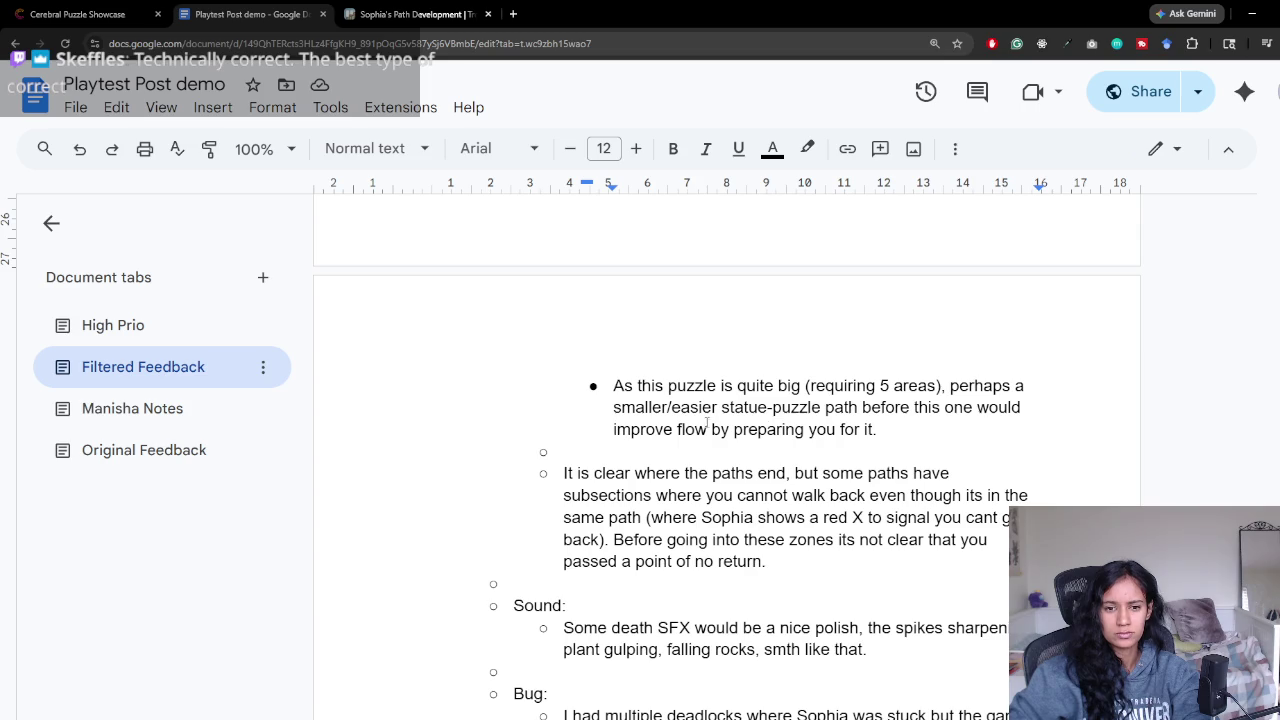
left_click_drag(628, 385, 902, 428)
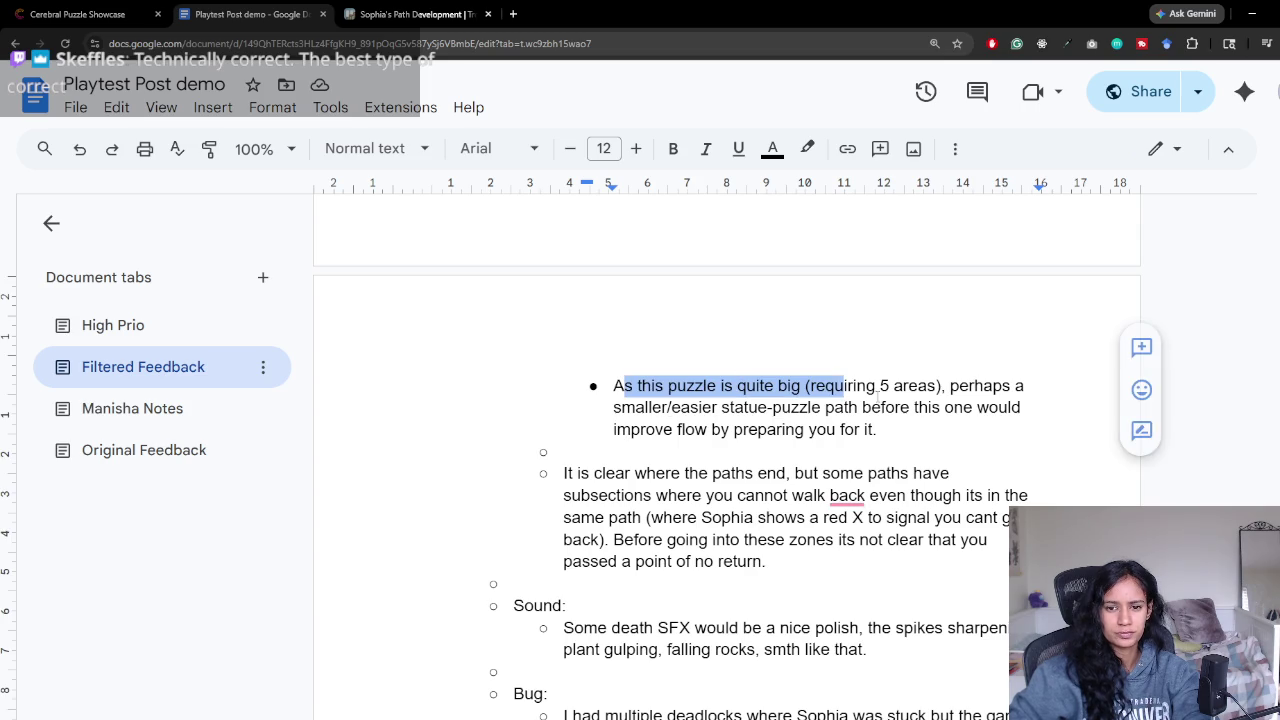
left_click(902, 424)
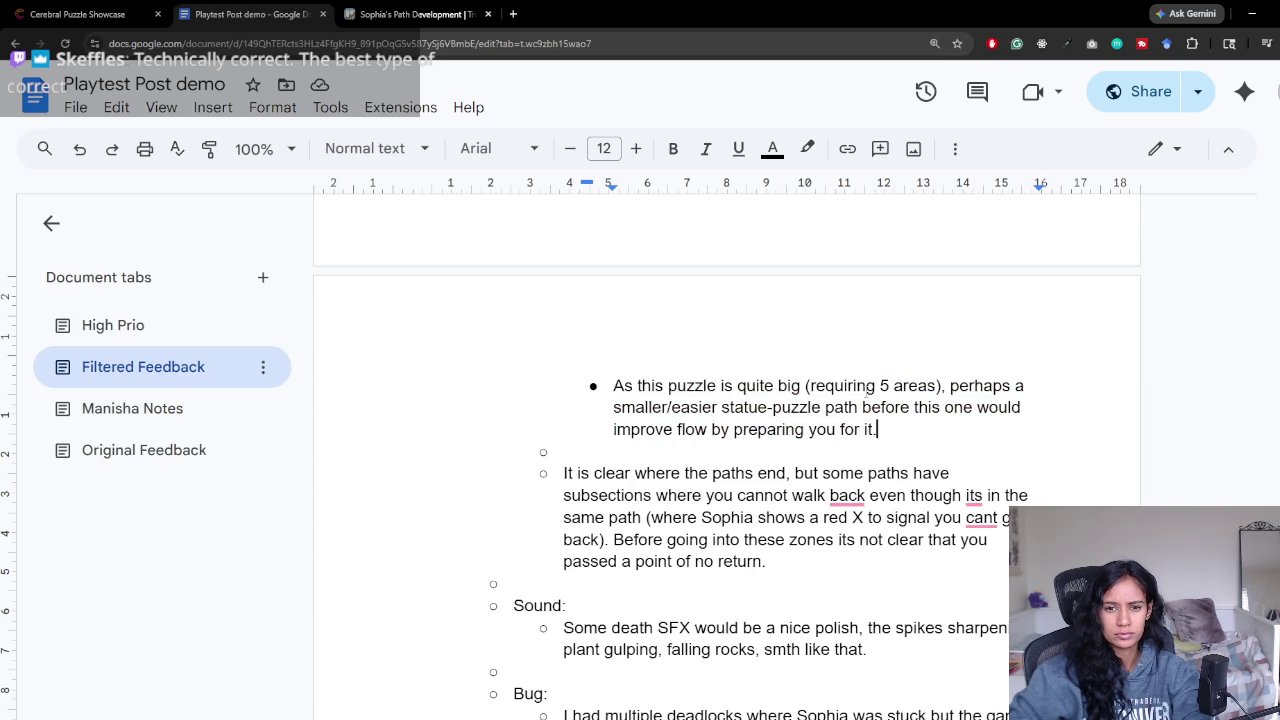
left_click_drag(918, 386, 825, 410)
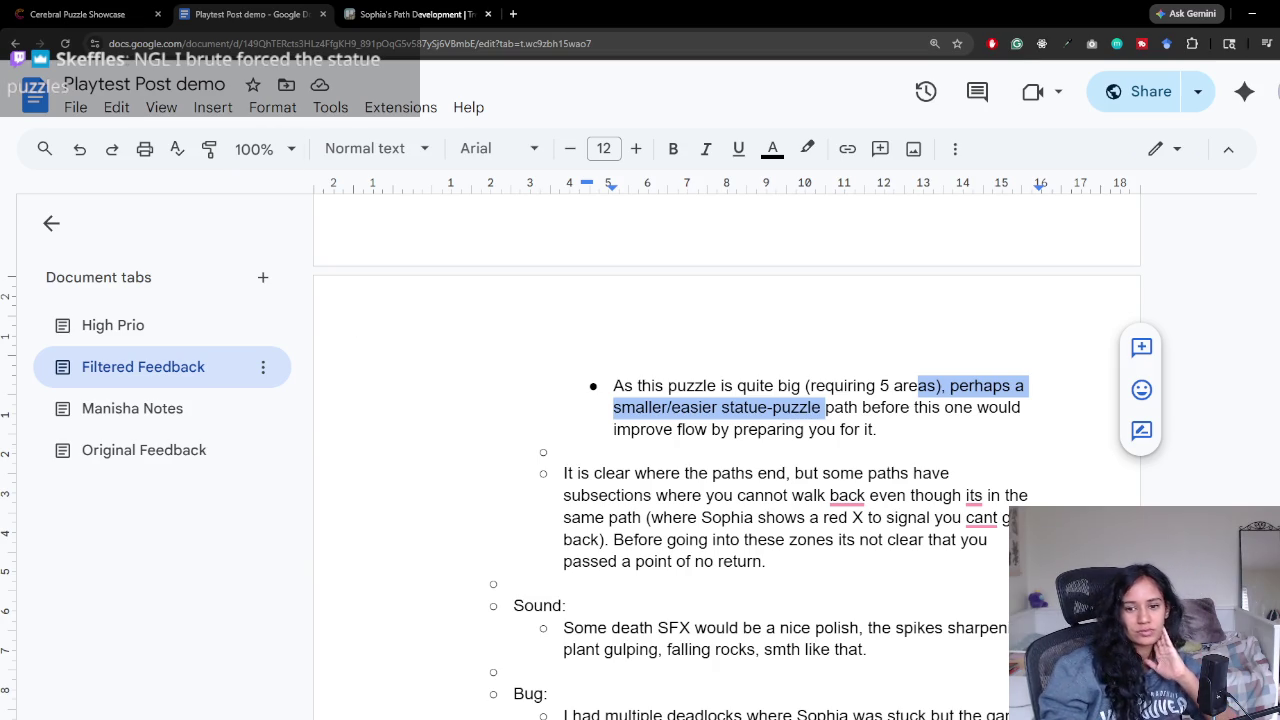
Step: Read the point-of-no-return feedback in Filtered Feedback
scroll(602, 472, "down", 1)
scroll(523, 457, "down", 2)
scroll(961, 398, "up", 1)
mouse_move(538, 337)
left_mouse_down()
mouse_move(950, 336)
mouse_move(655, 357)
left_mouse_up()
left_click(655, 358)
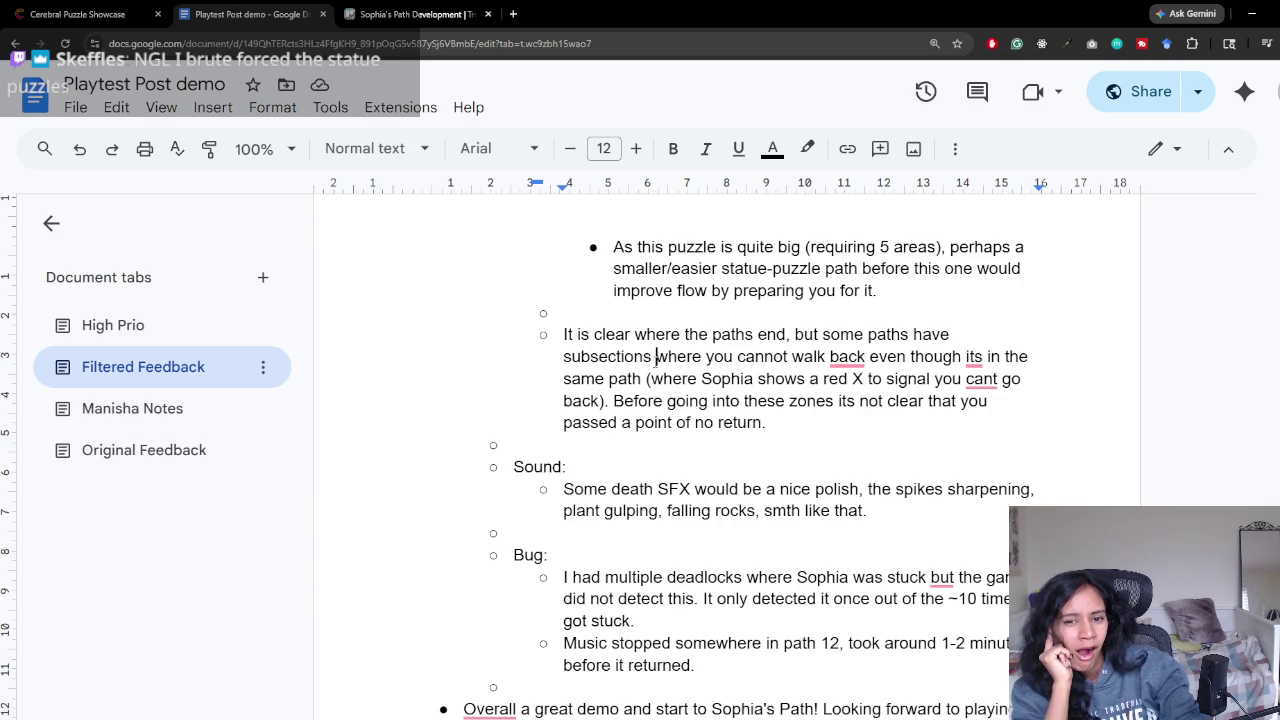
left_click(655, 357)
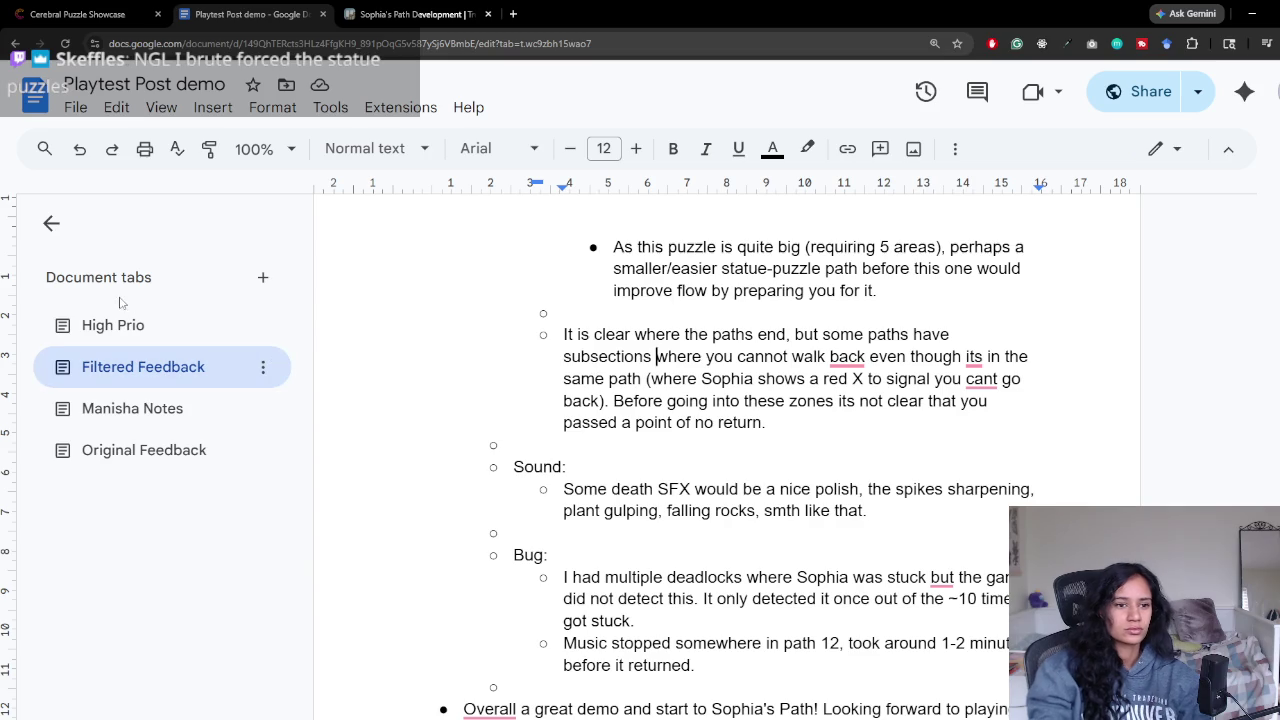
Step: Add a High Prio bullet about making point-of-no-return checkpoints obvious
left_click(115, 335)
type("Make point of no")
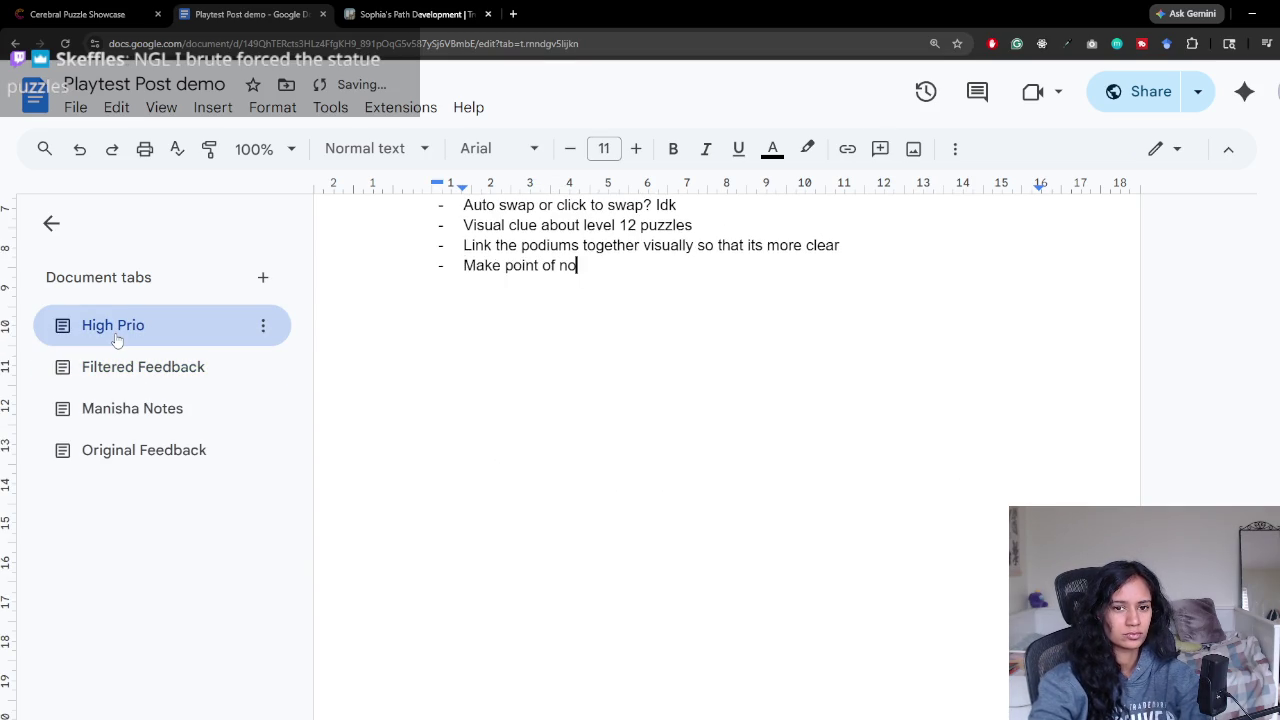
type(" return")
type(" checkpoints")
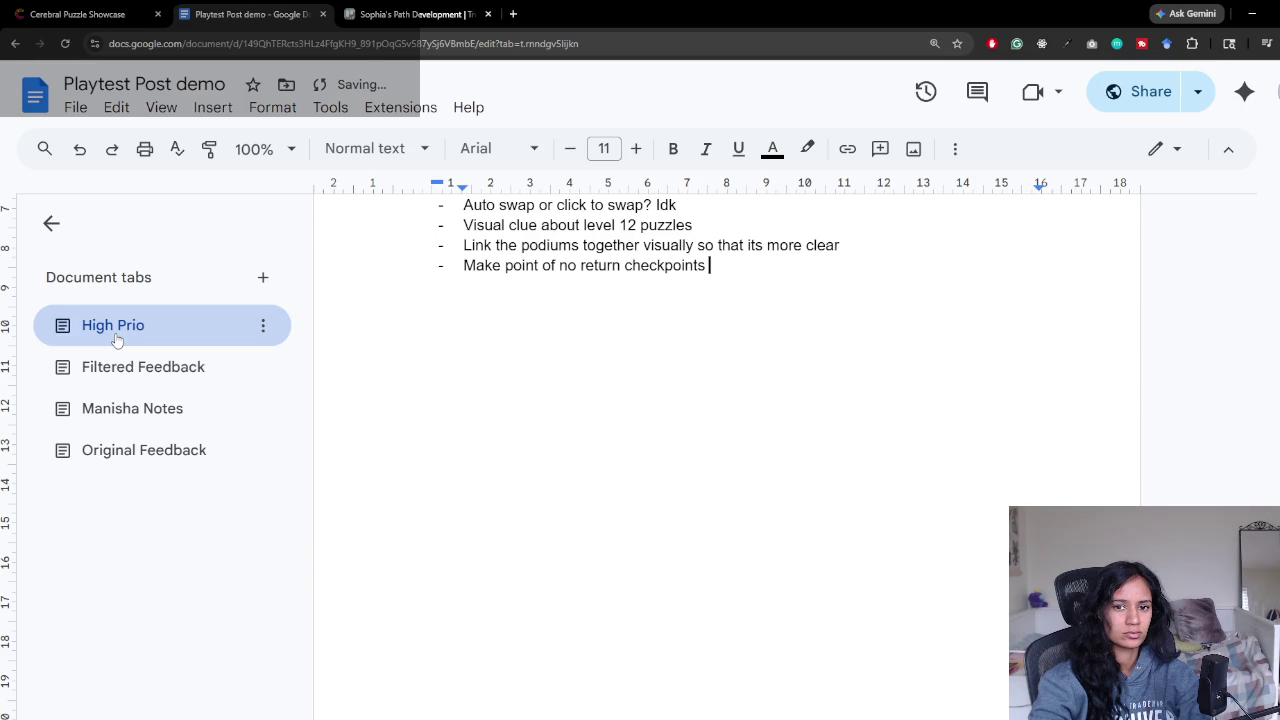
type("vsiou")
key("BackSpace")
key("BackSpace")
type("ious")
key("Return")
Step: Find the sound feedback in Filtered Feedback and select the words 'death SFX'
left_click(135, 370)
scroll(705, 470, "down", 10)
scroll(705, 470, "down", 3)
scroll(705, 478, "down", 2)
scroll(705, 475, "down", 2)
scroll(705, 473, "down", 3)
scroll(704, 472, "up", 2)
scroll(705, 472, "up", 3)
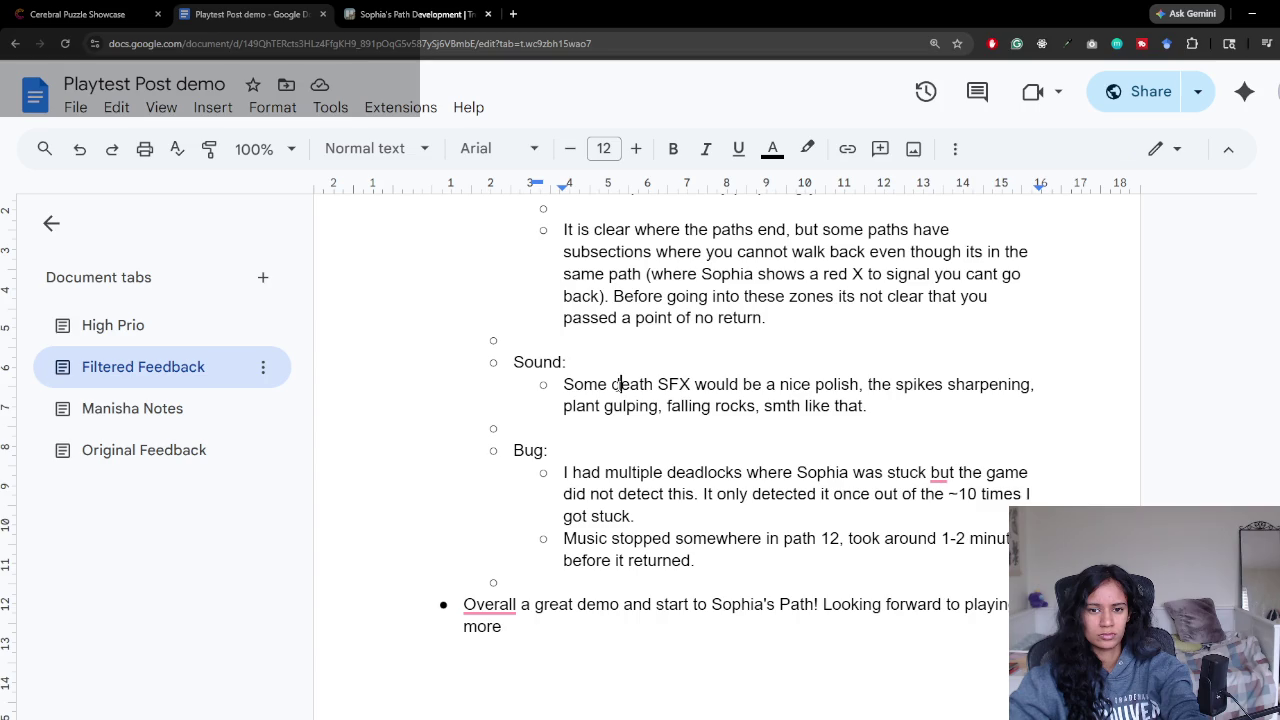
left_click_drag(612, 384, 692, 386)
key("ctrl+c")
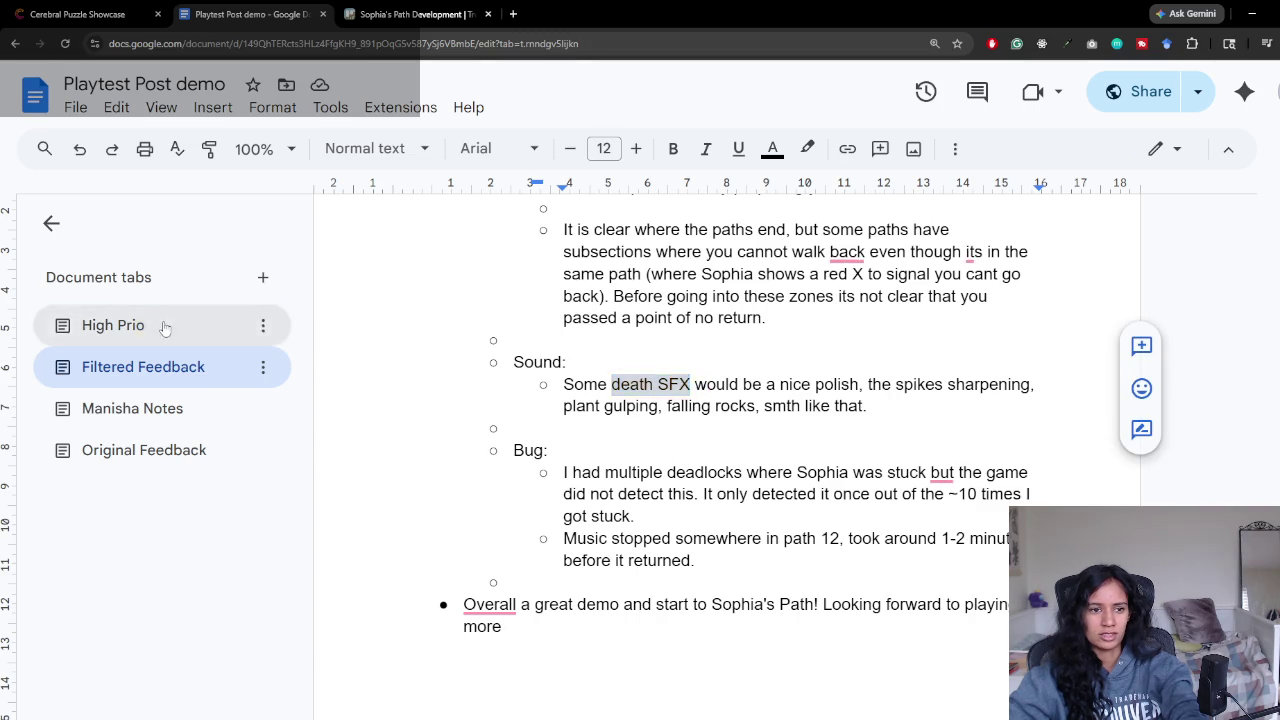
Step: Paste 'death SFX' as a new High Prio bullet, completing it with 'not obvious'
left_click(113, 325)
key("ctrl+v")
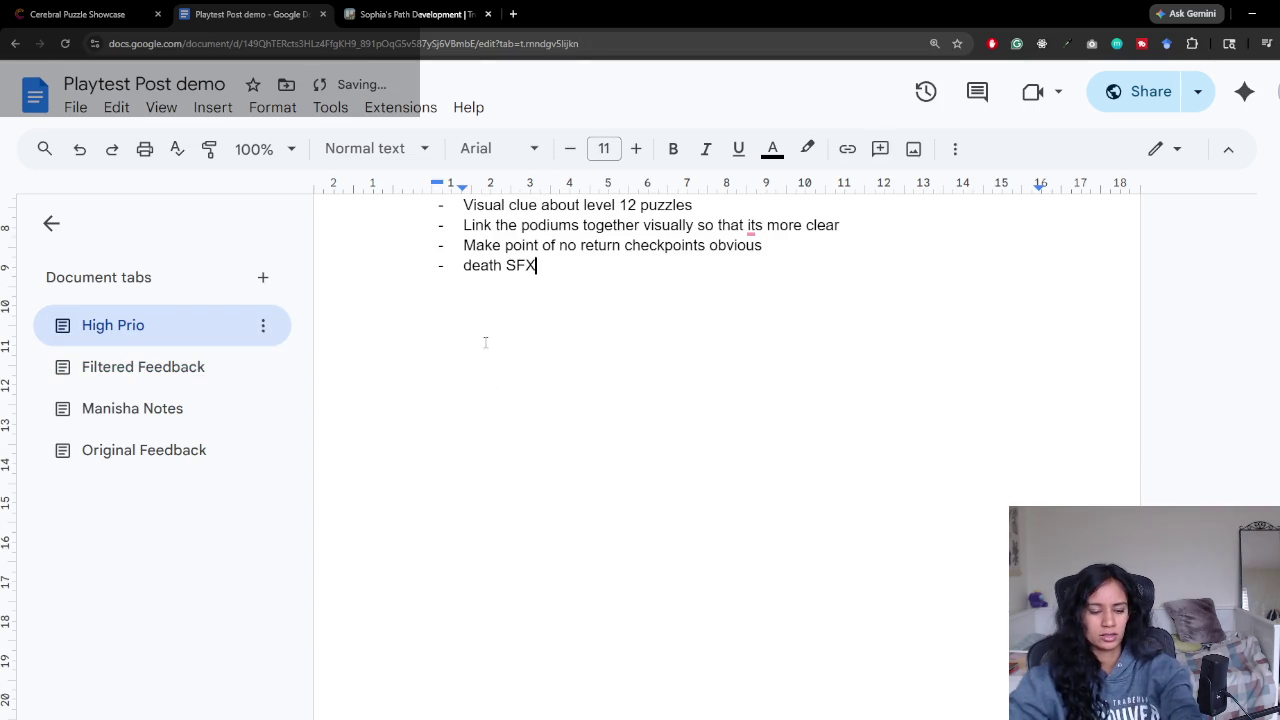
type(" ca")
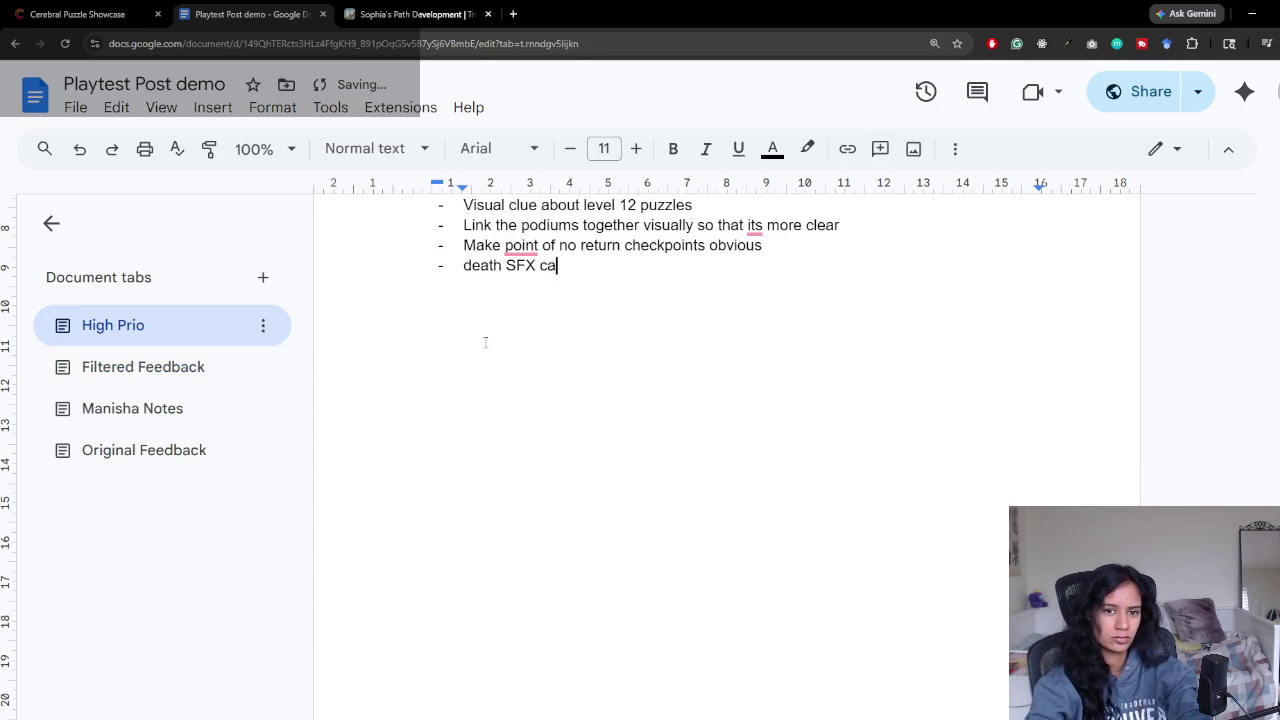
key("BackSpace")
key("BackSpace")
key("BackSpace")
type("not obvious")
key("Return")
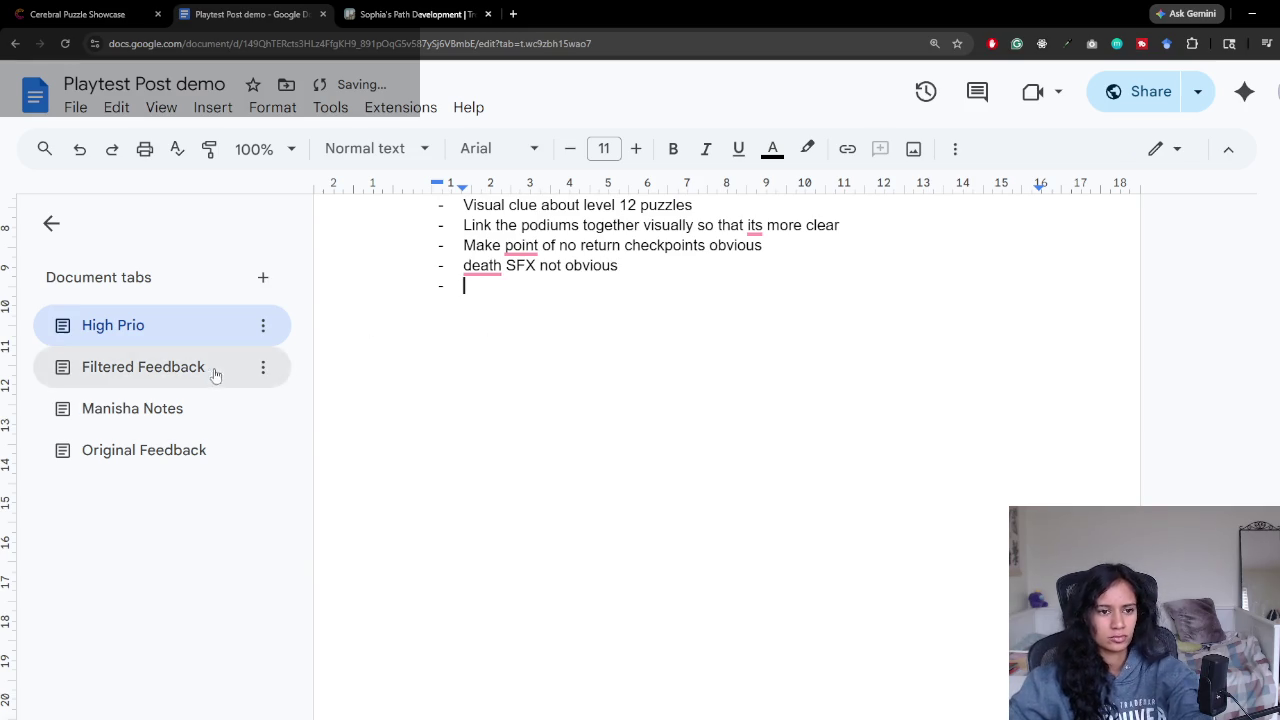
Step: Review the remaining sound feedback, the deadlock bug report and the music bug report
left_click(215, 370)
scroll(868, 452, "down", 2)
scroll(868, 452, "down", 1)
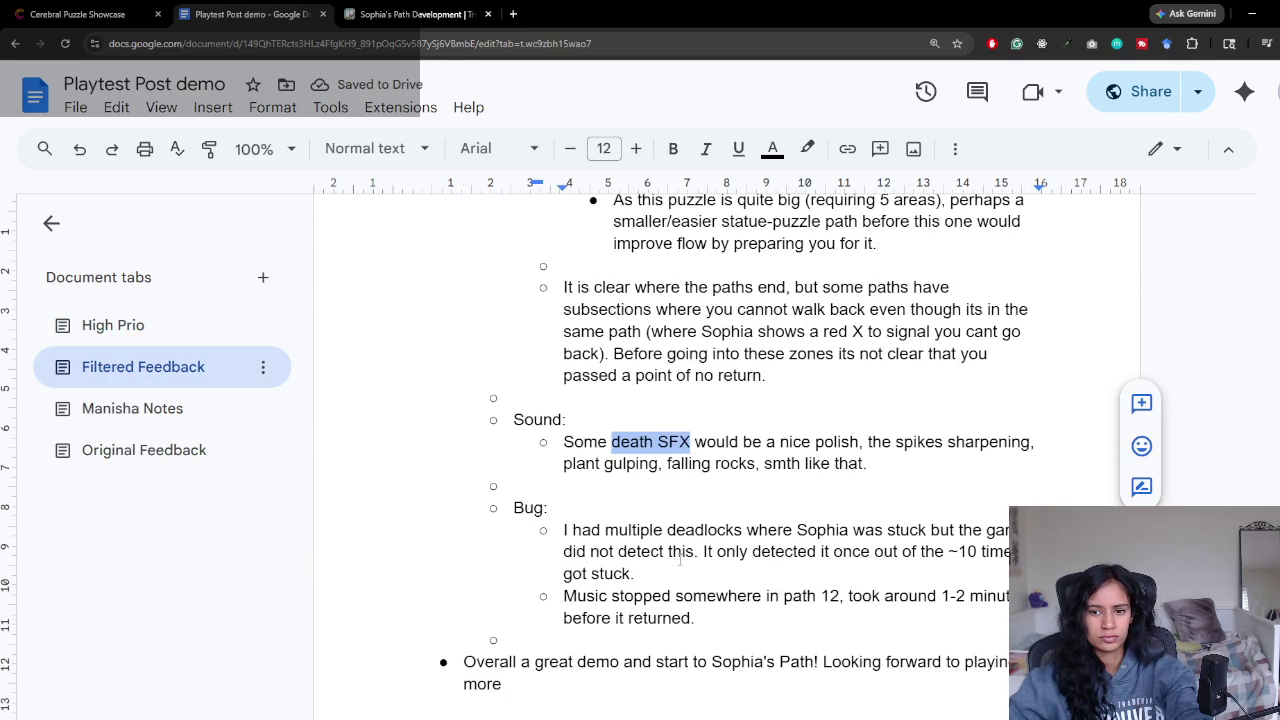
left_click_drag(860, 442, 897, 467)
left_click(896, 467)
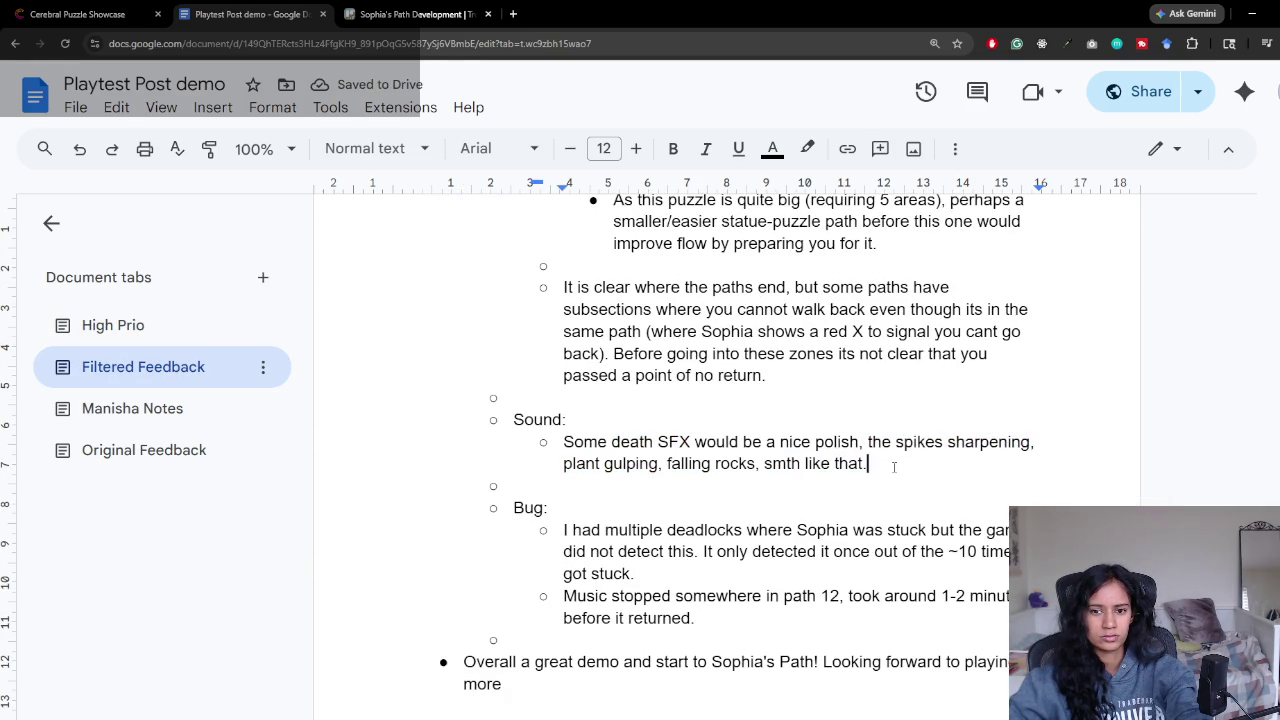
scroll(773, 448, "down", 2)
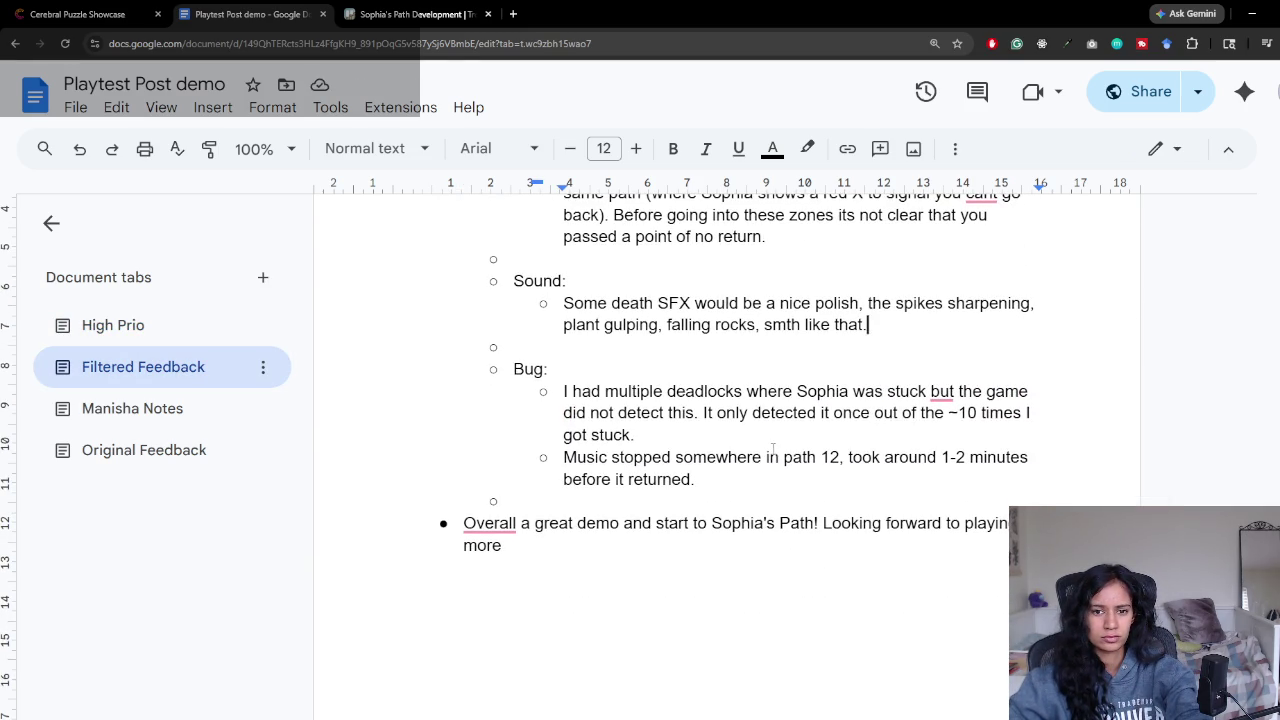
mouse_move(566, 391)
left_mouse_down()
mouse_move(815, 413)
mouse_move(636, 435)
left_mouse_up()
left_click(636, 435)
mouse_move(563, 457)
left_mouse_down()
mouse_move(668, 457)
mouse_move(736, 481)
left_mouse_up()
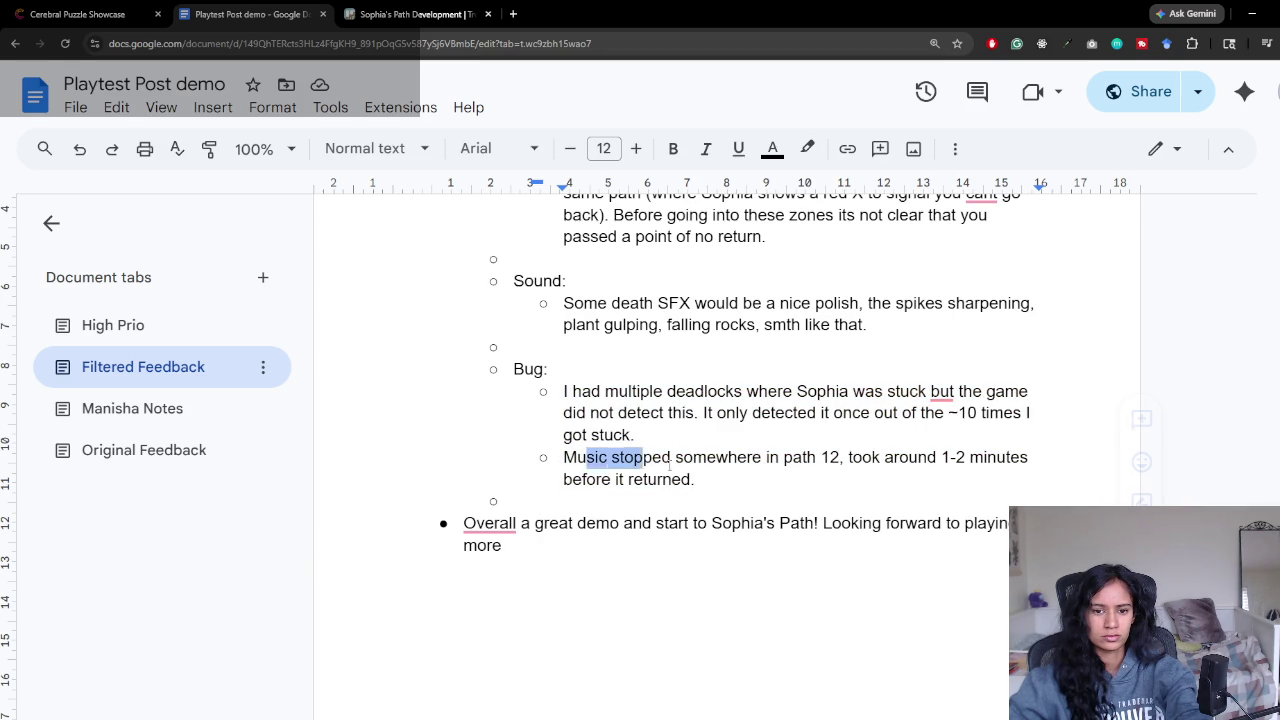
left_click_drag(588, 457, 697, 479)
Step: Add the High Prio bullet 'Music stop in level 12 didnt seem intentional, lets keep it going'
left_click(124, 340)
type("Music stop in level 12 didnt seem intentional,")
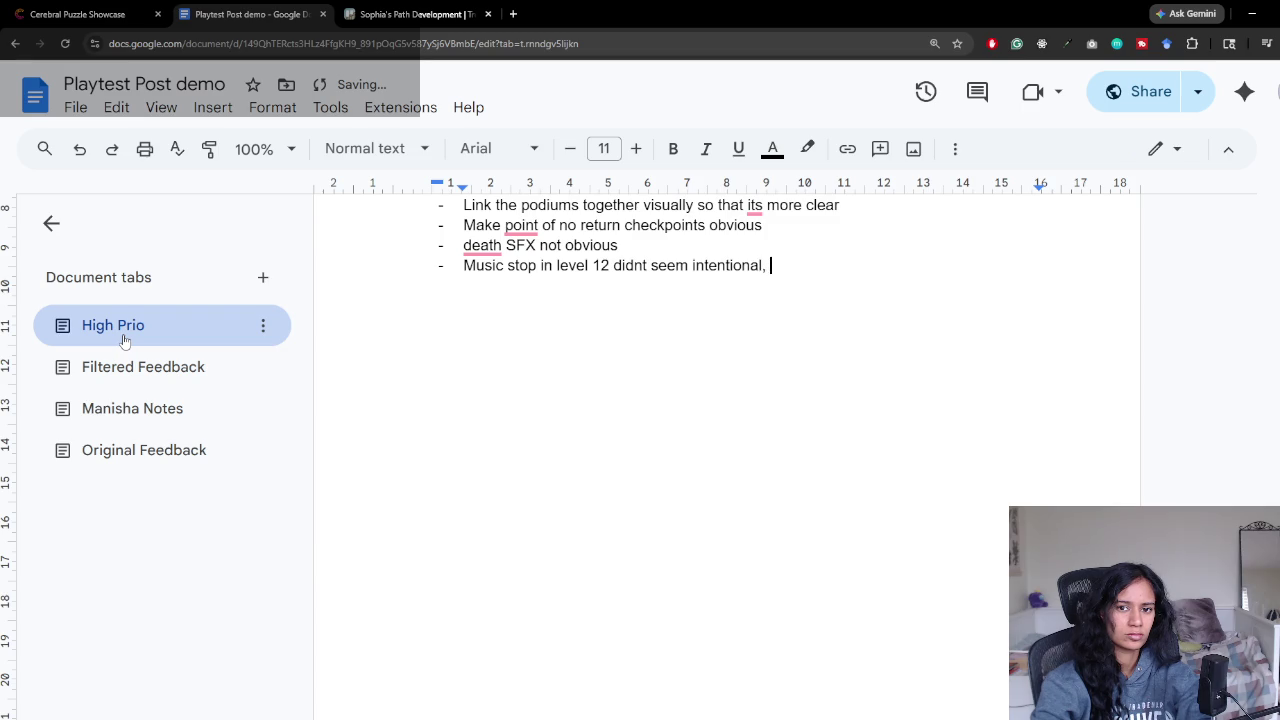
type(" lets make a n")
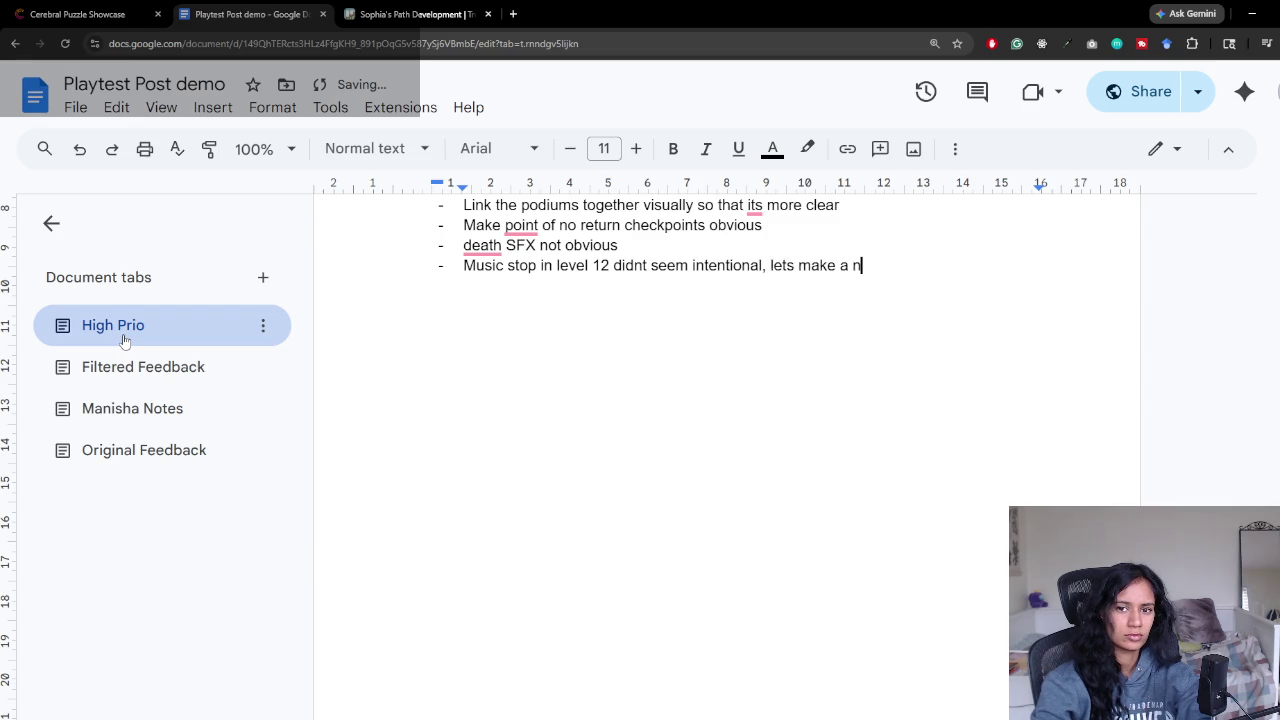
key("BackSpace")
key("BackSpace")
key("BackSpace")
type("kee")
type("ng")
key("Return")
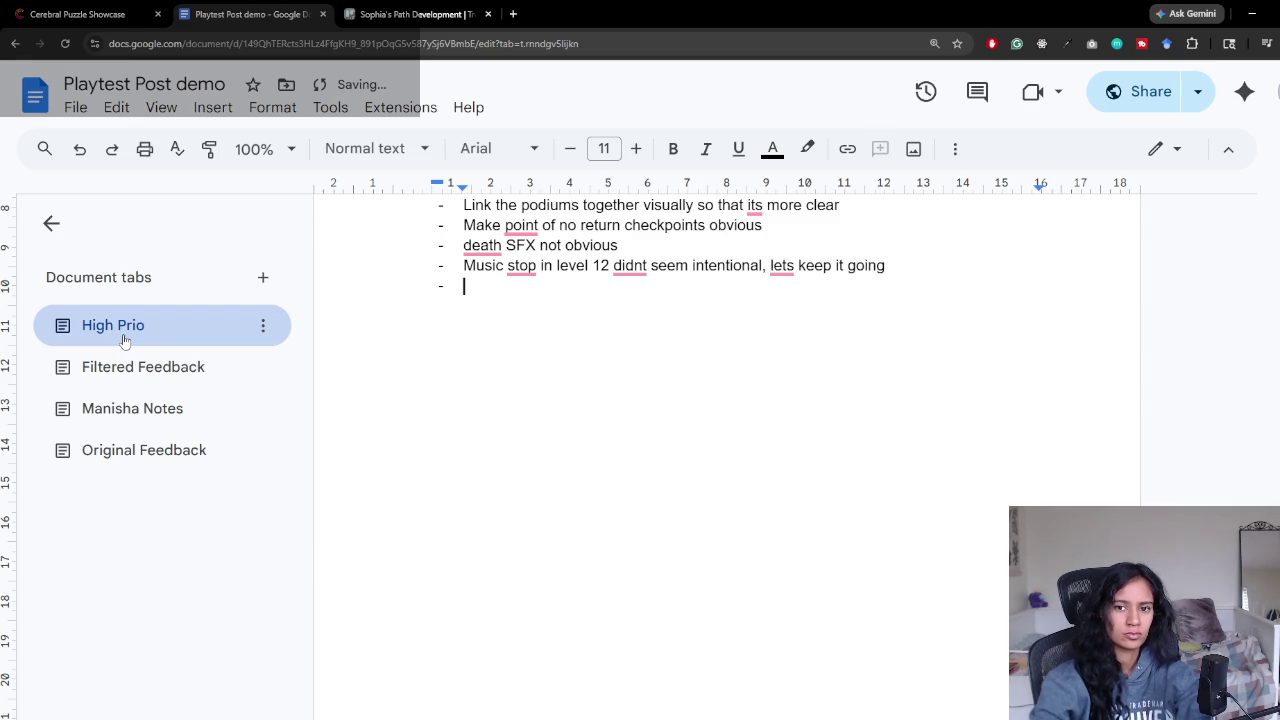
left_click(134, 369)
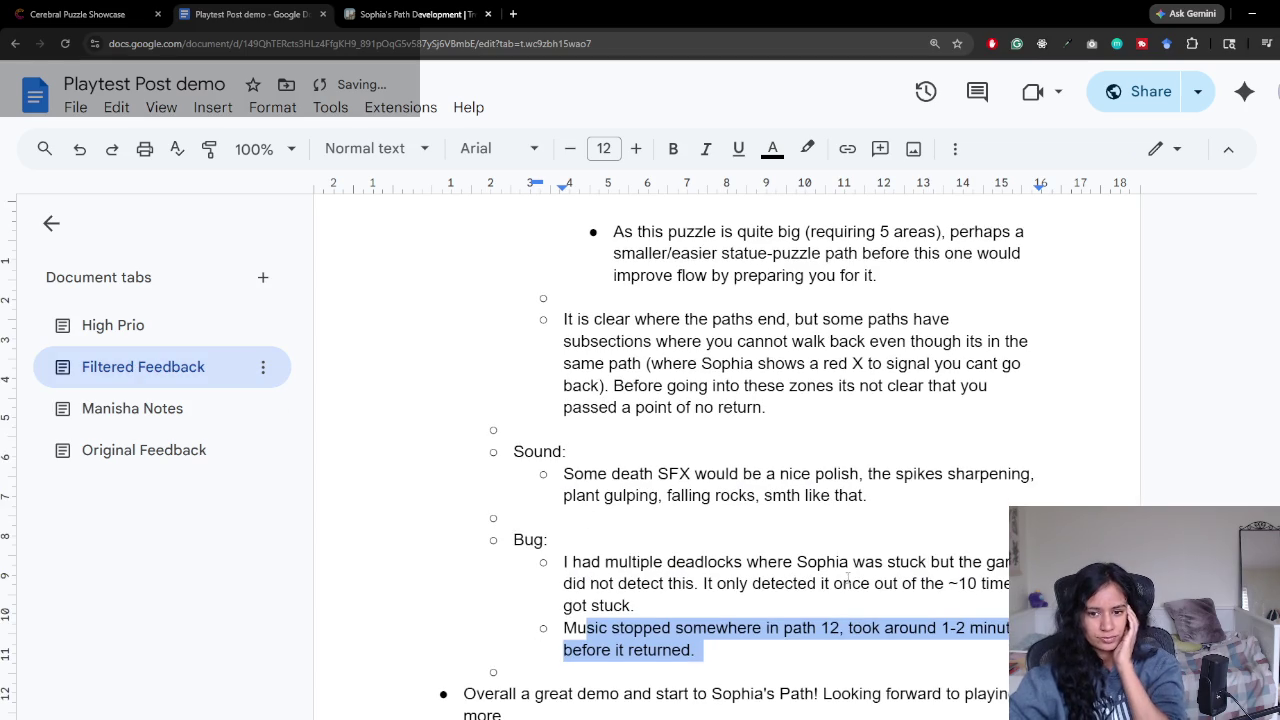
scroll(839, 573, "down", 2)
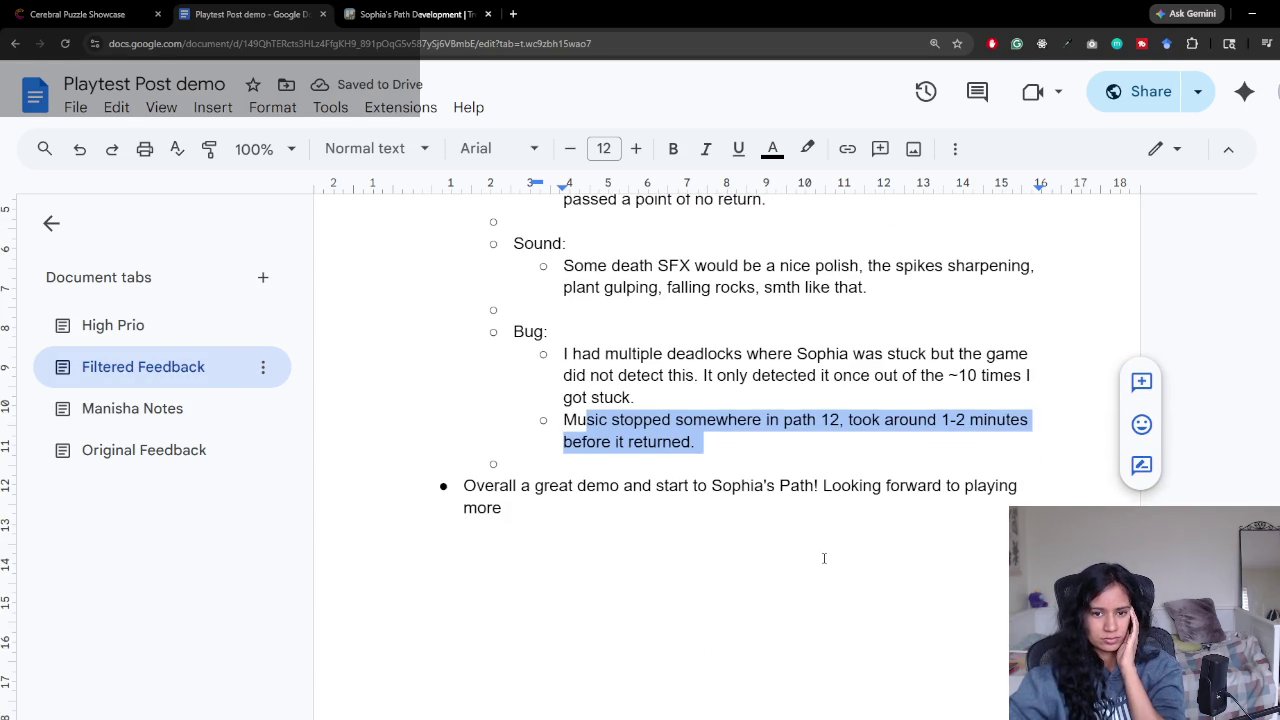
scroll(818, 555, "up", 2)
scroll(818, 555, "up", 5)
scroll(818, 555, "up", 5)
scroll(818, 555, "up", 5)
scroll(818, 555, "up", 3)
scroll(818, 555, "up", 5)
scroll(818, 555, "up", 5)
scroll(818, 560, "up", 5)
scroll(818, 558, "up", 5)
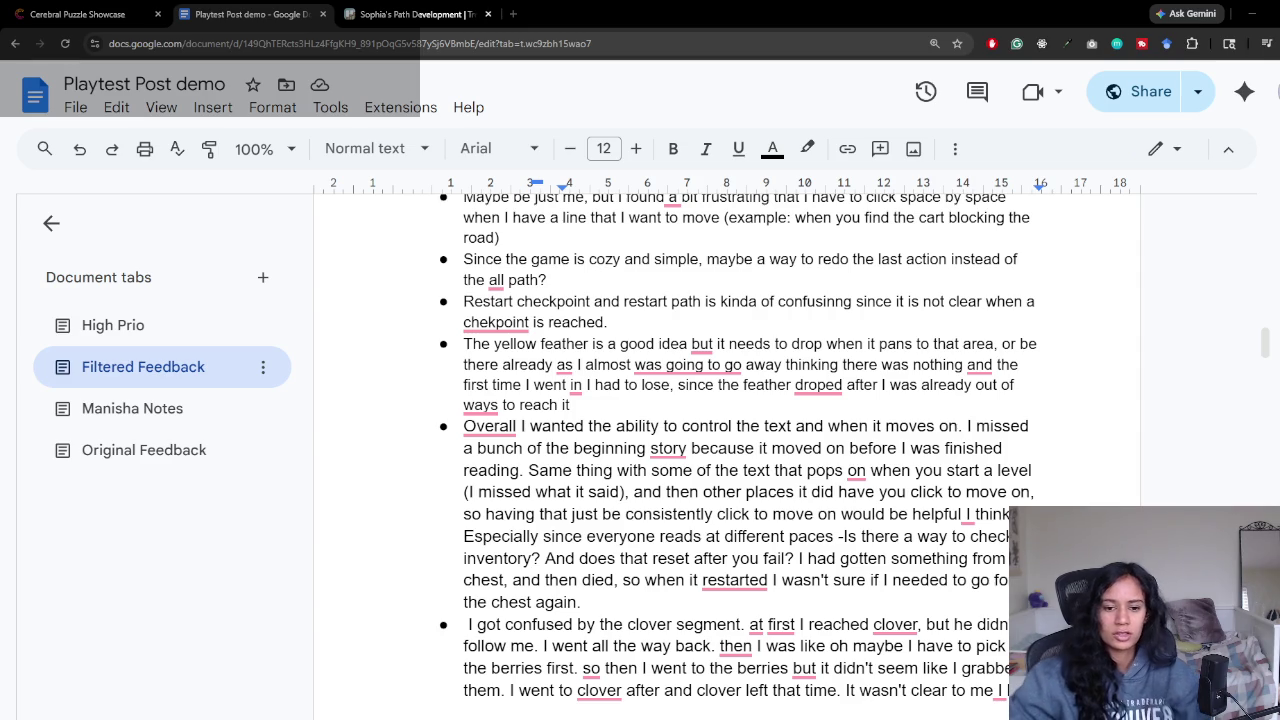
scroll(643, 573, "down", 3)
scroll(643, 573, "down", 3)
scroll(643, 573, "down", 5)
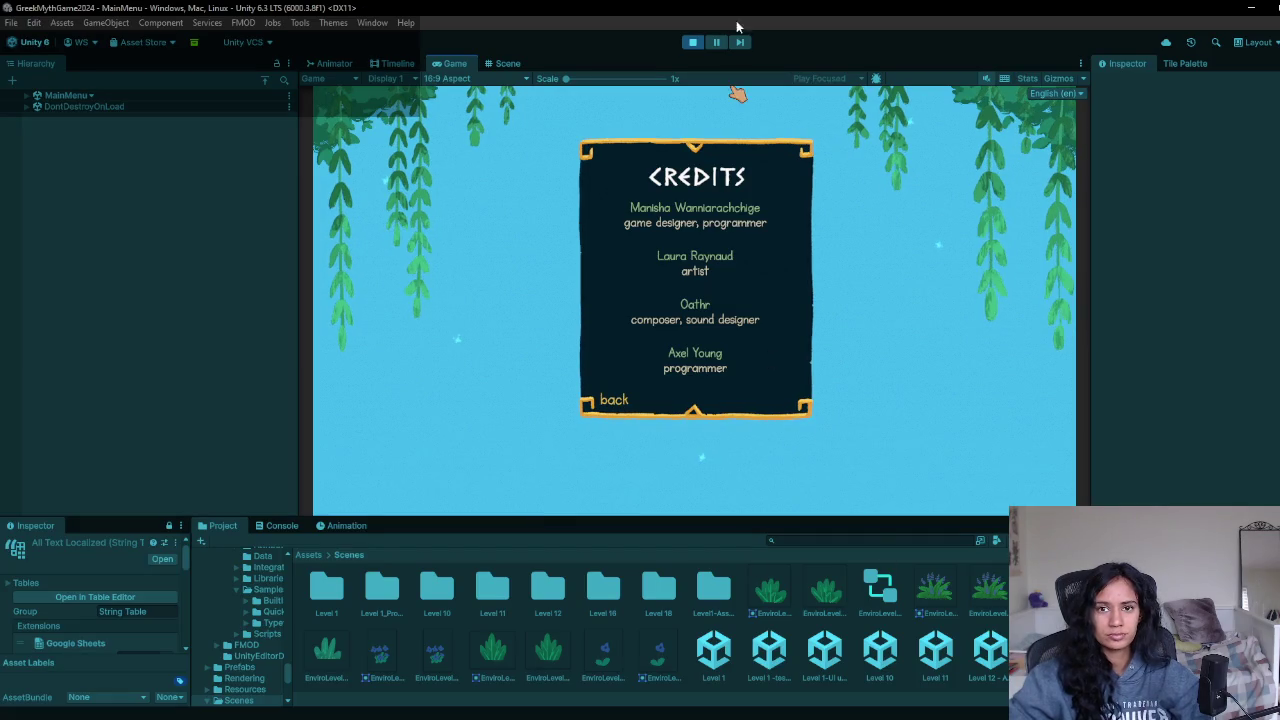
left_click(692, 42)
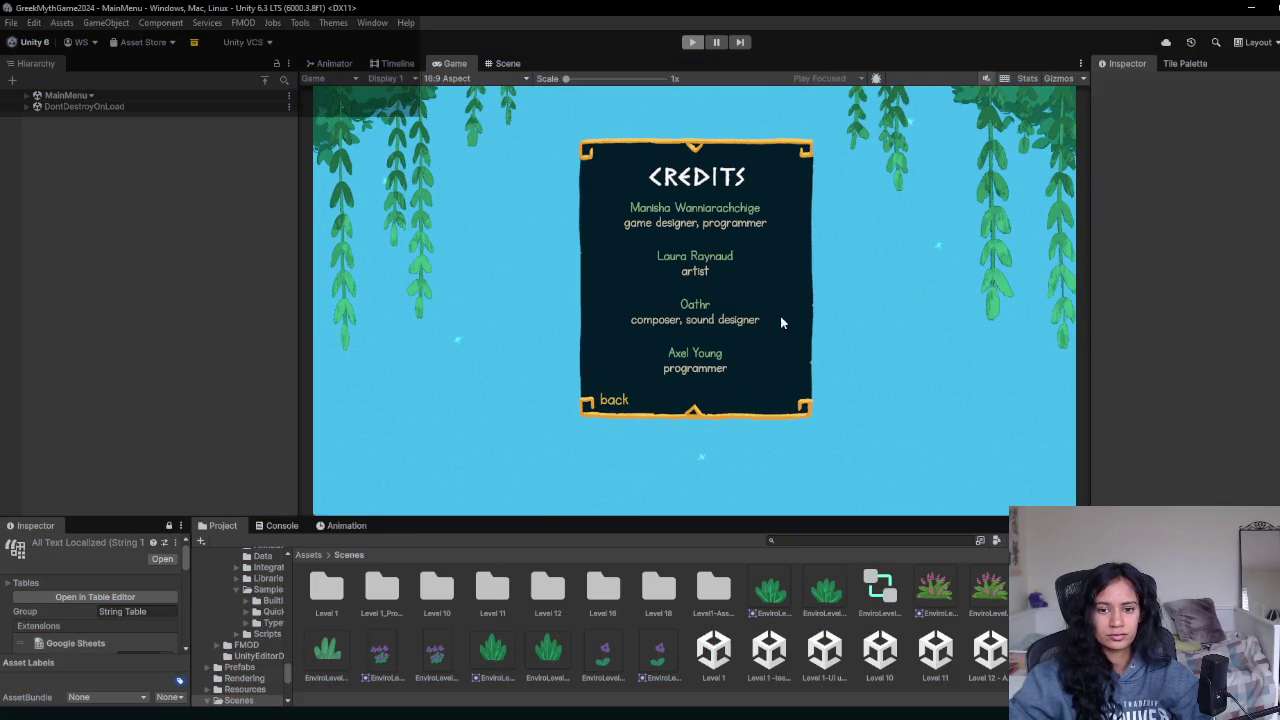
Step: Open the Overworld scene from a Project search for 'overworld', discarding main menu changes, and play it
left_click(806, 540)
type("overworld")
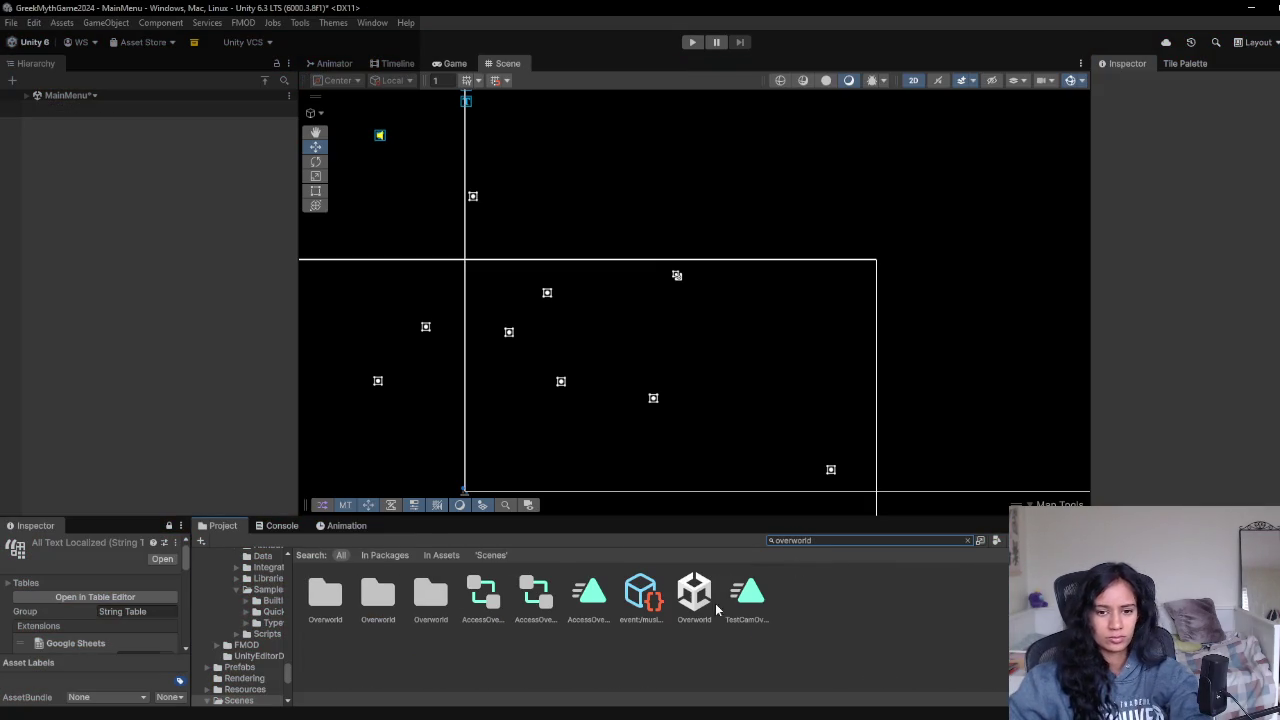
double_click(701, 602)
left_click(684, 396)
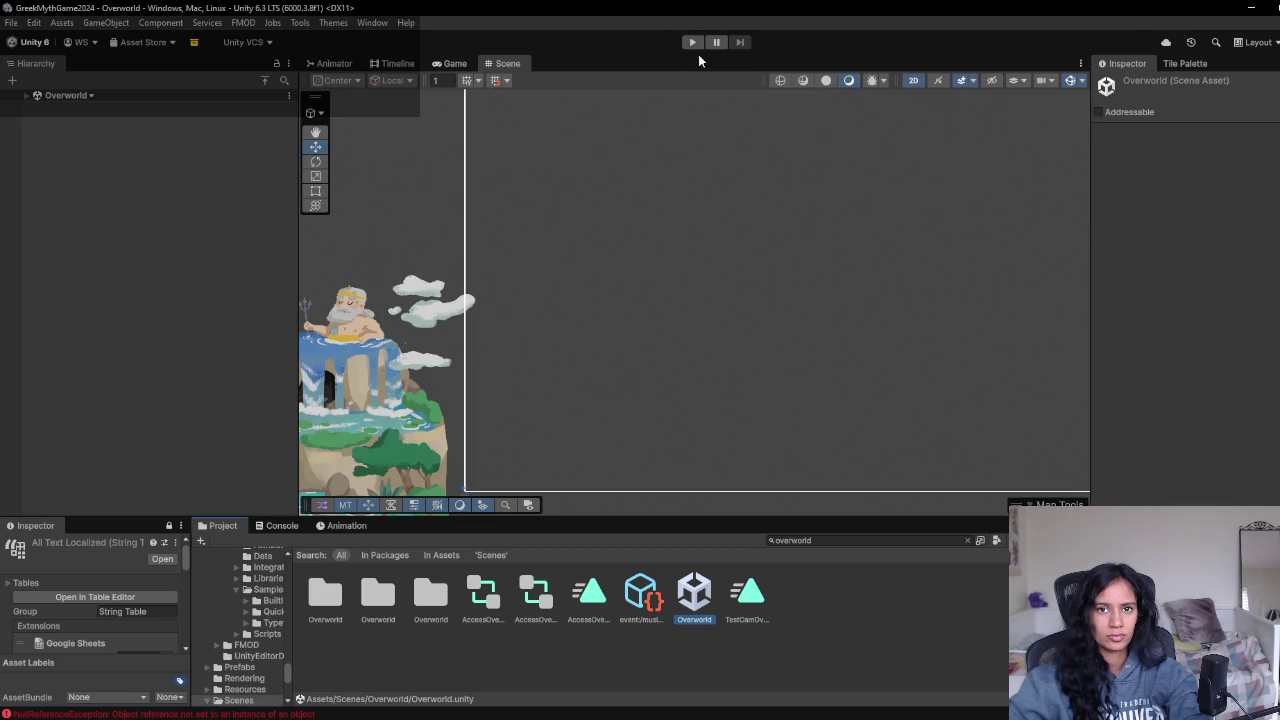
left_click(693, 44)
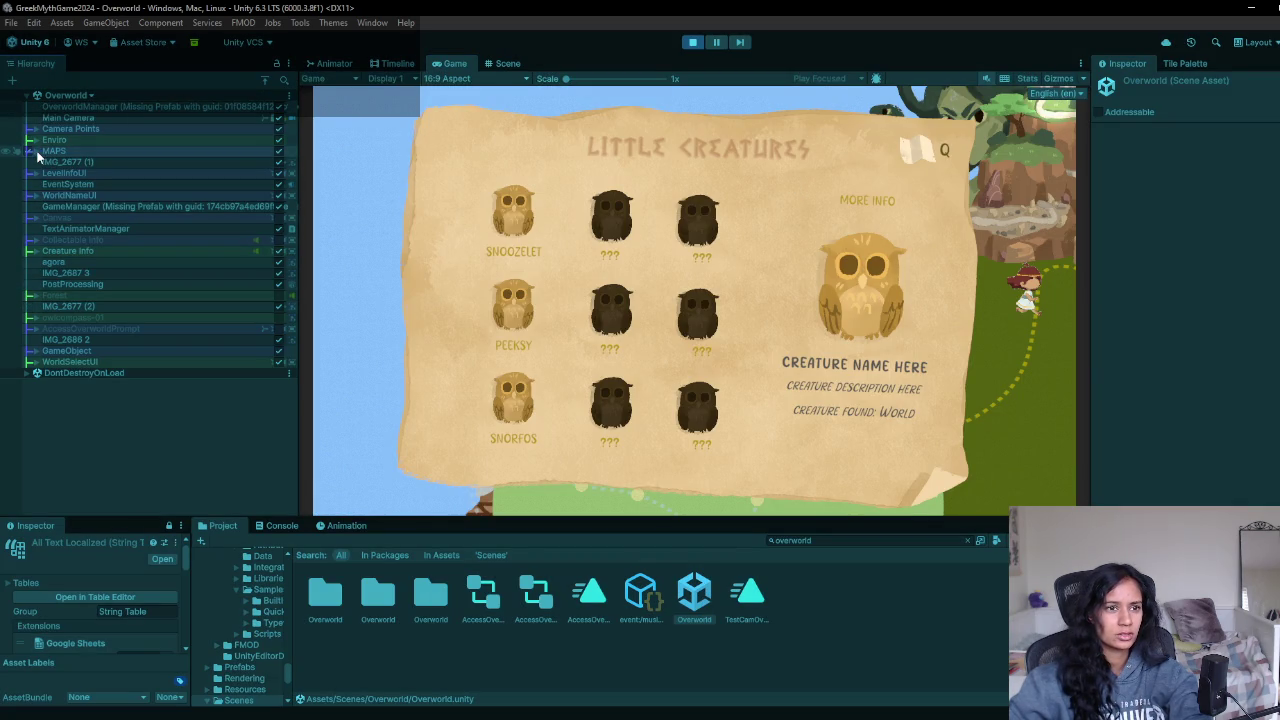
Step: Inspect MAPS, Enviro, LevelInfoUI and Creature Info, toggling the Little Creatures panel and Village & Forest map
left_click(35, 152)
left_click(34, 142)
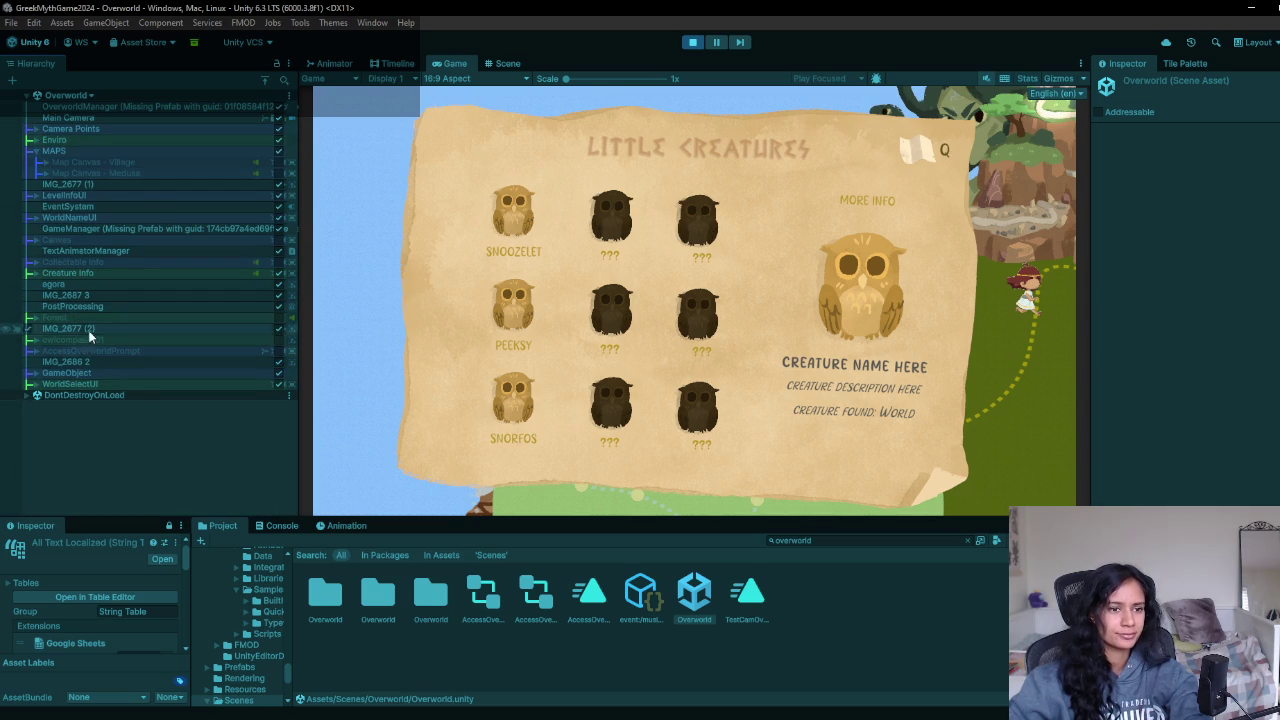
left_click(42, 197)
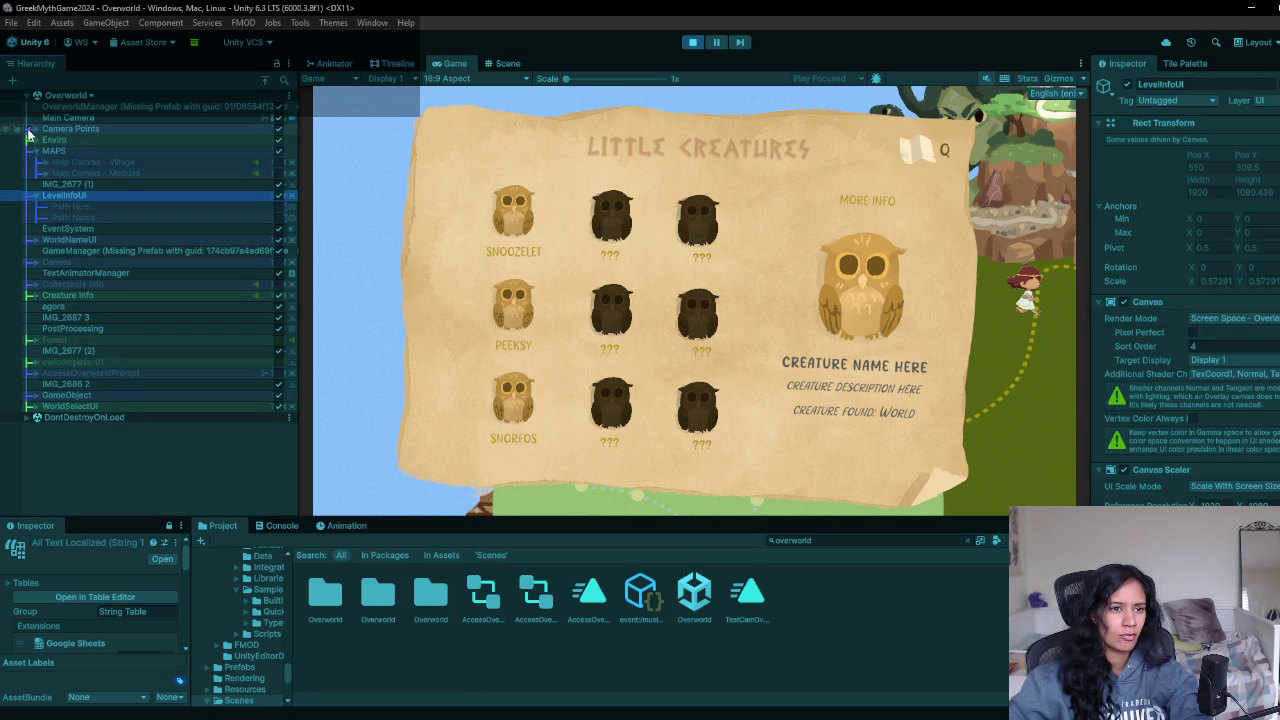
left_click(35, 297)
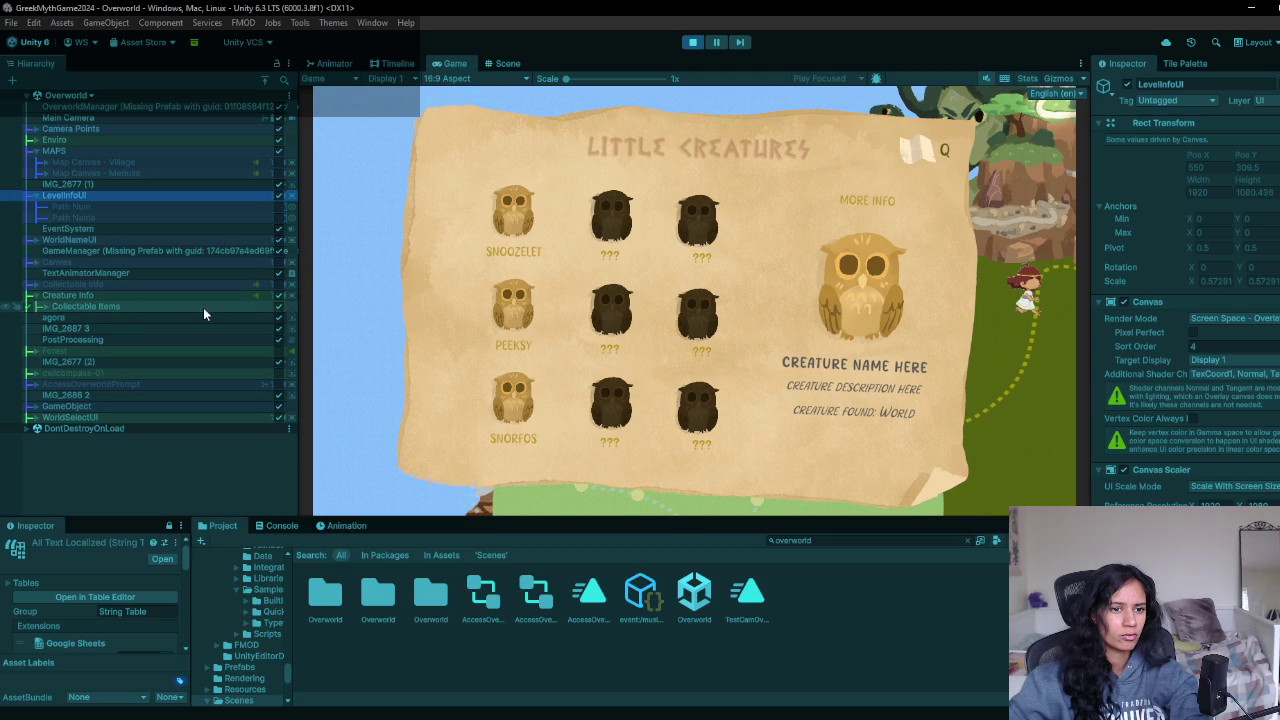
left_click(100, 296)
left_click(277, 298)
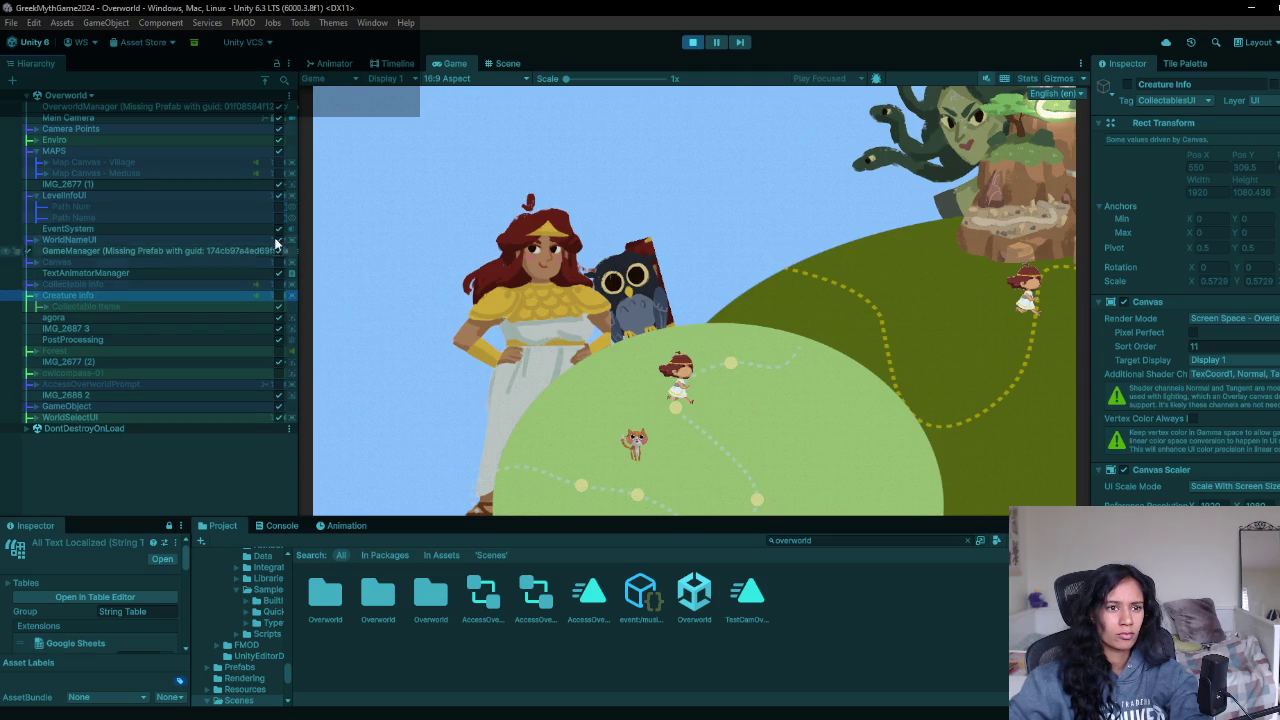
left_click(278, 163)
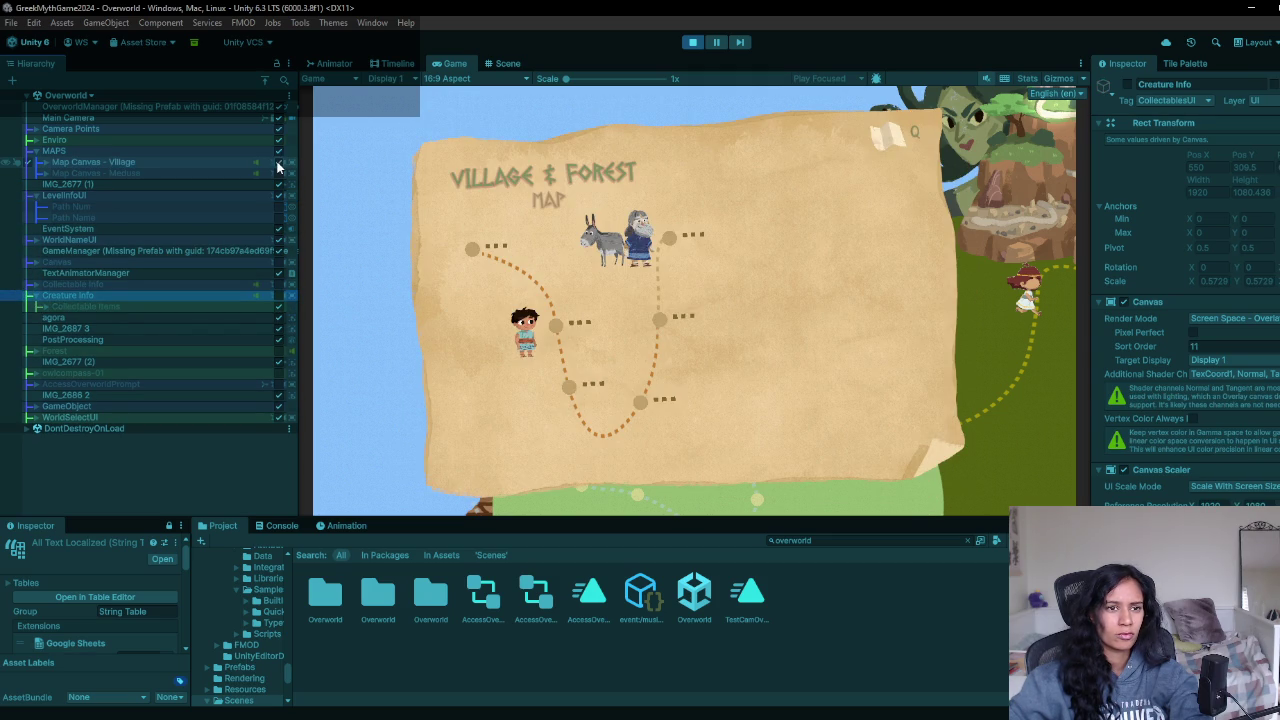
left_click(278, 164)
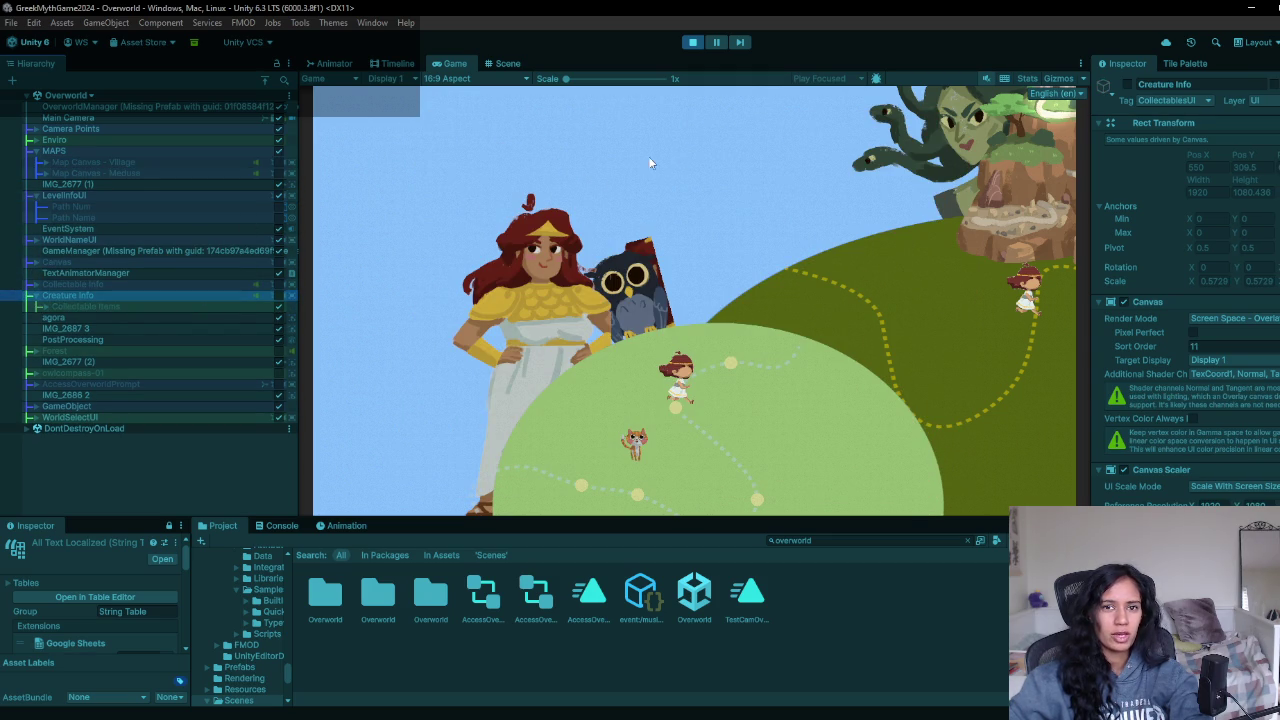
left_click(590, 279)
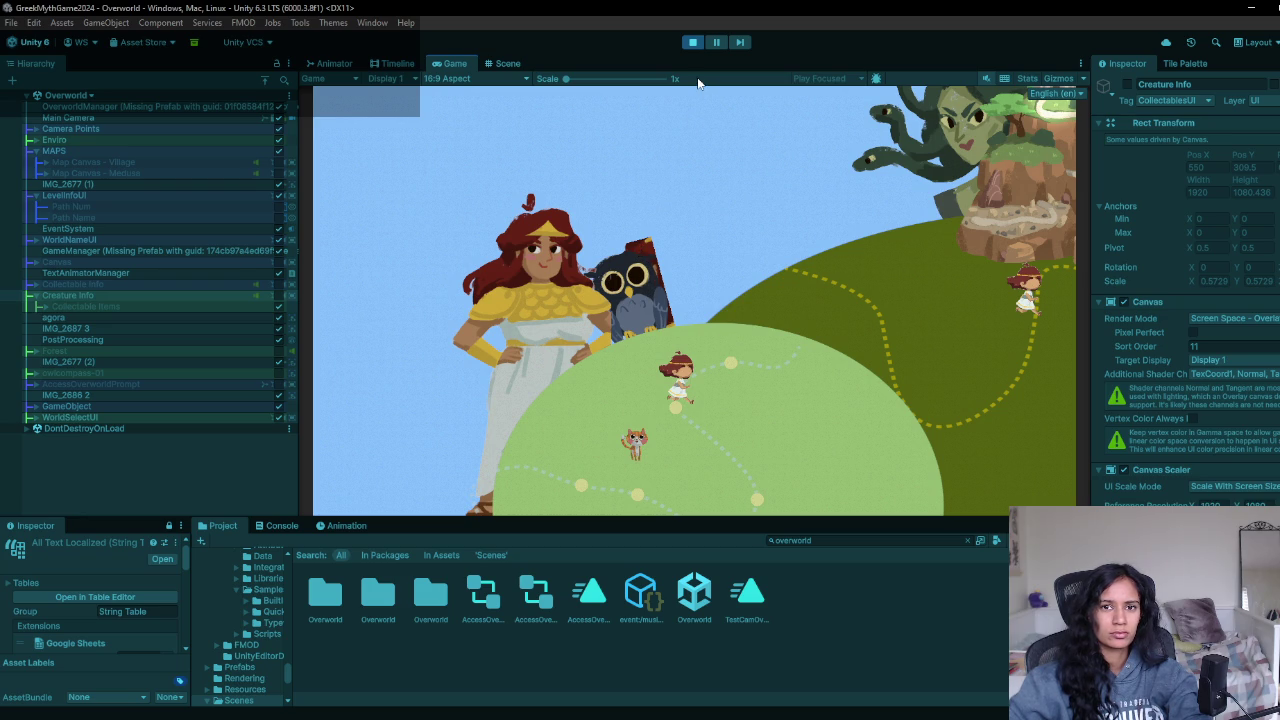
Step: Solo and deactivate the Medusa camera, adjust the Village camera's priority, then stop Play
left_click(33, 129)
left_click(63, 151)
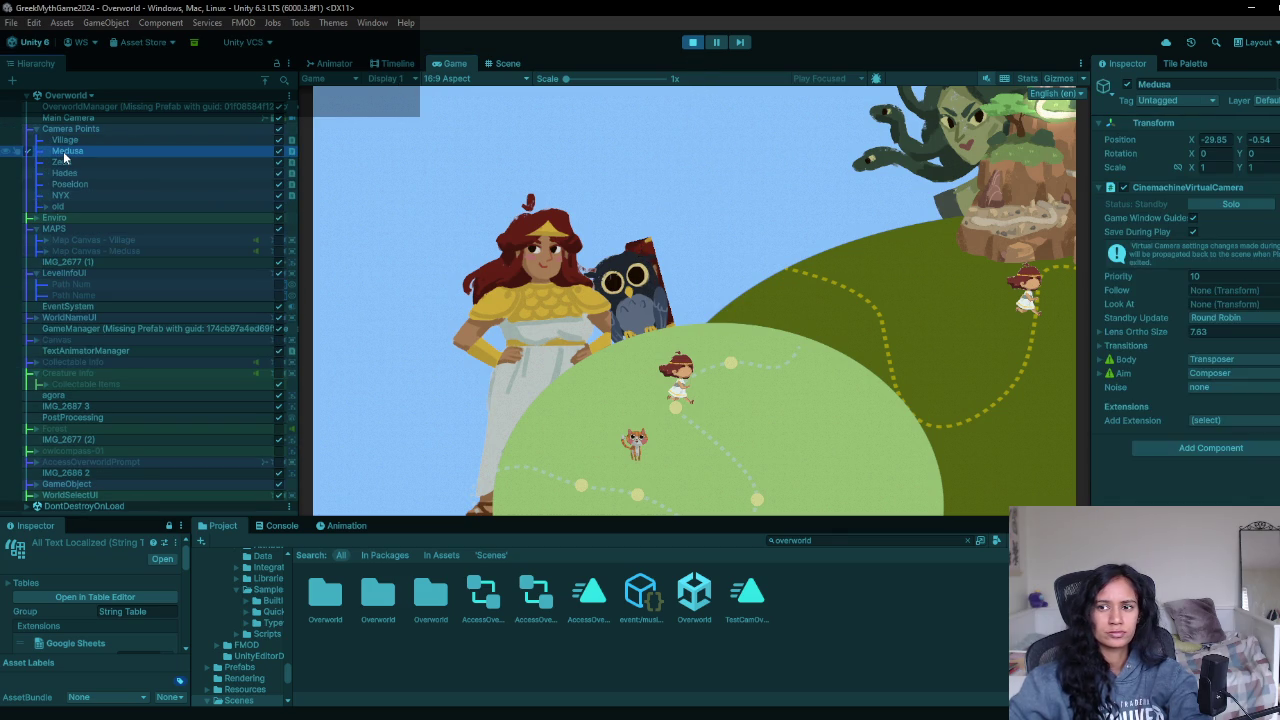
left_click(1247, 209)
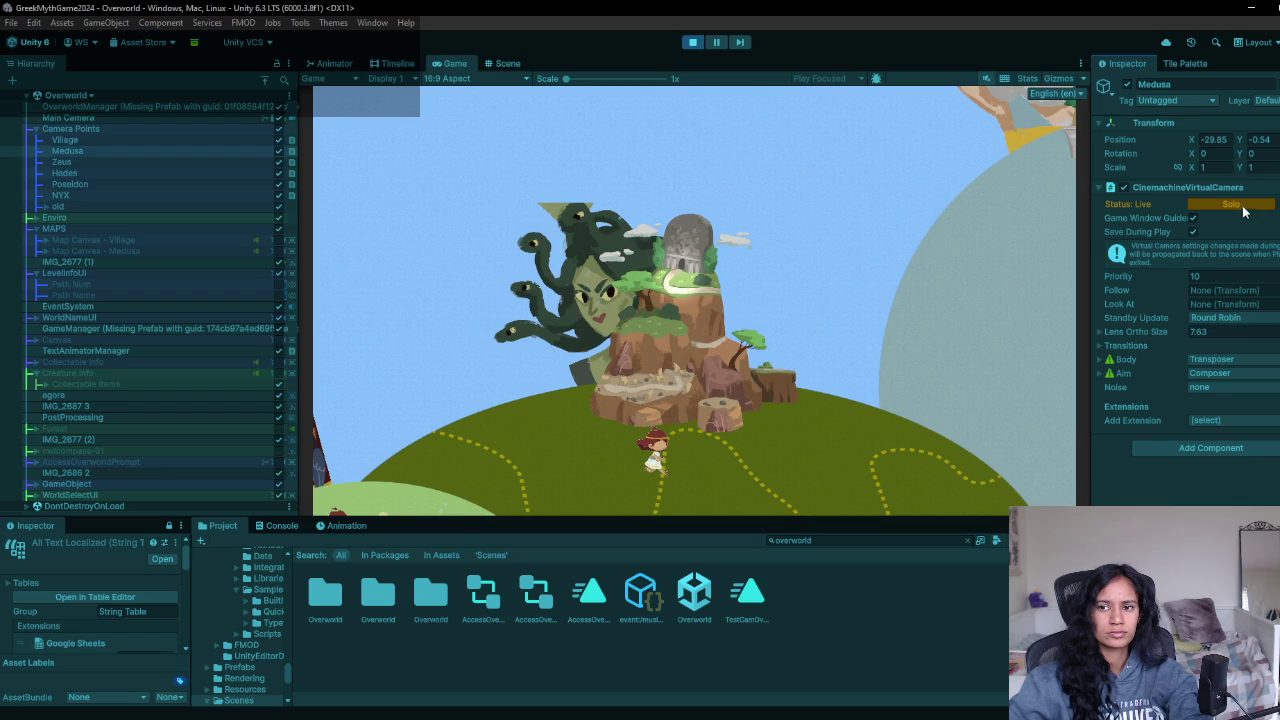
key("alt+shift+a")
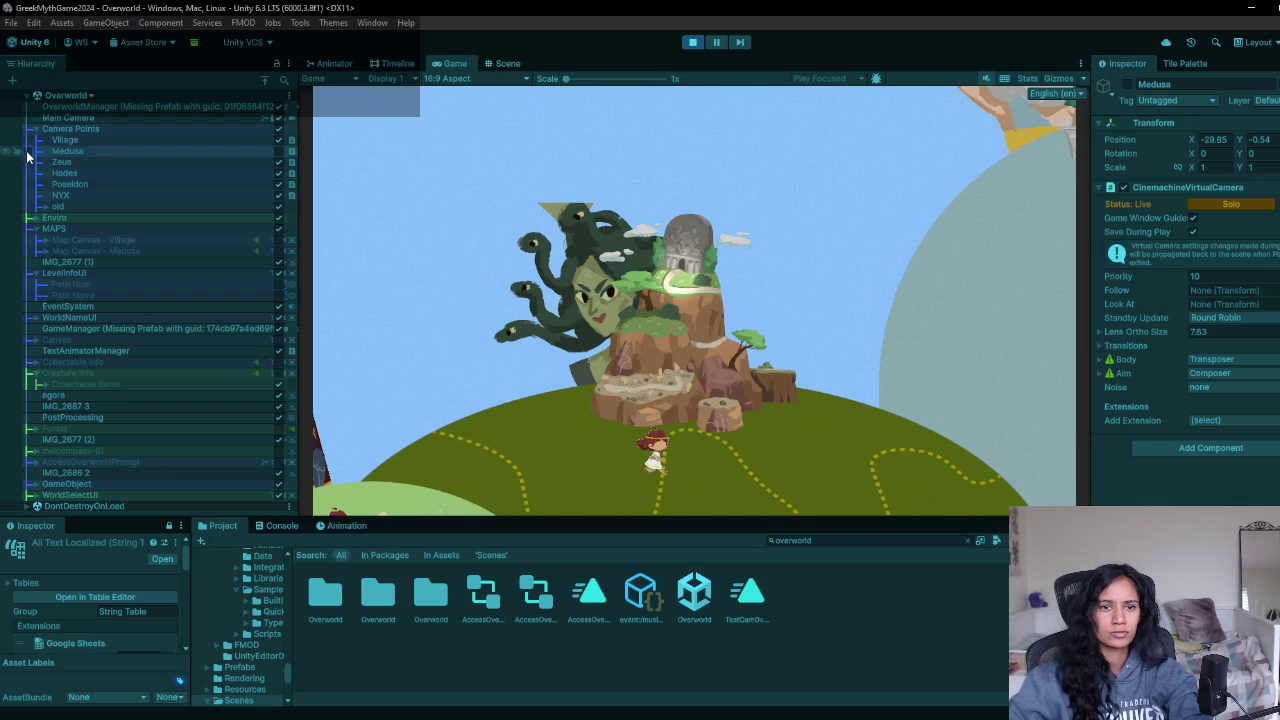
left_click(30, 140)
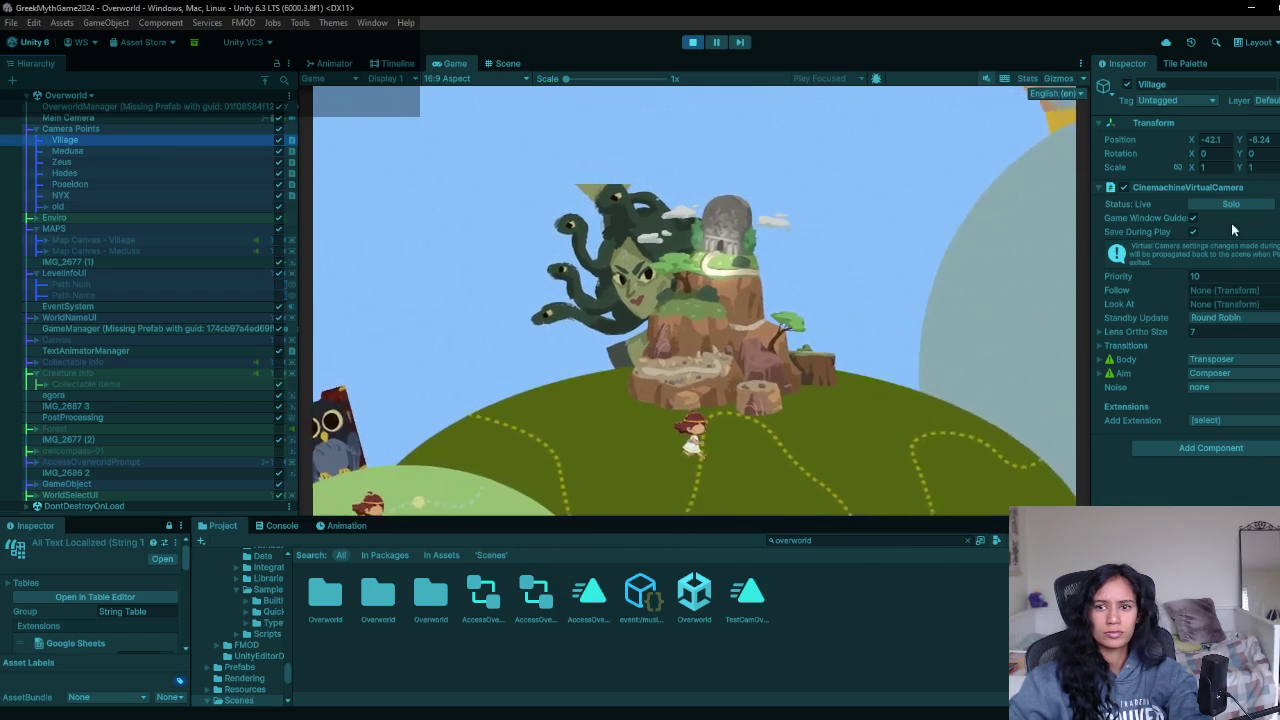
left_click(1163, 271)
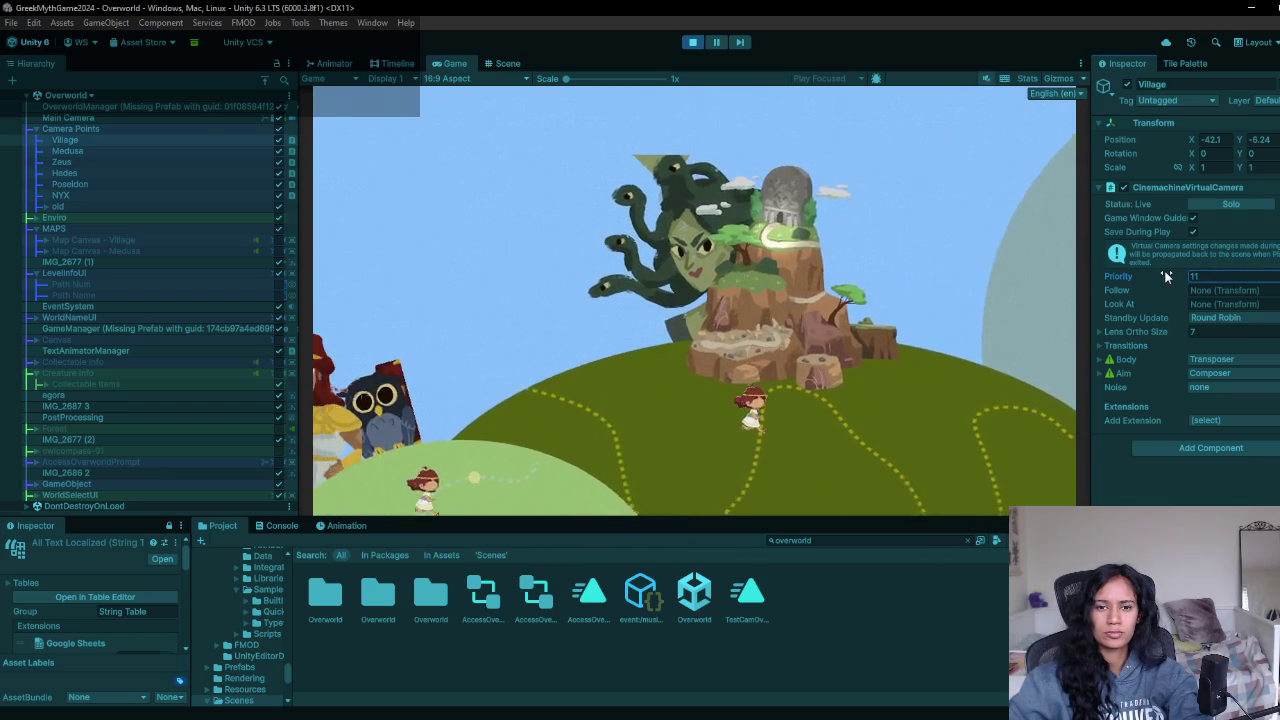
left_click_drag(1164, 276, 1166, 277)
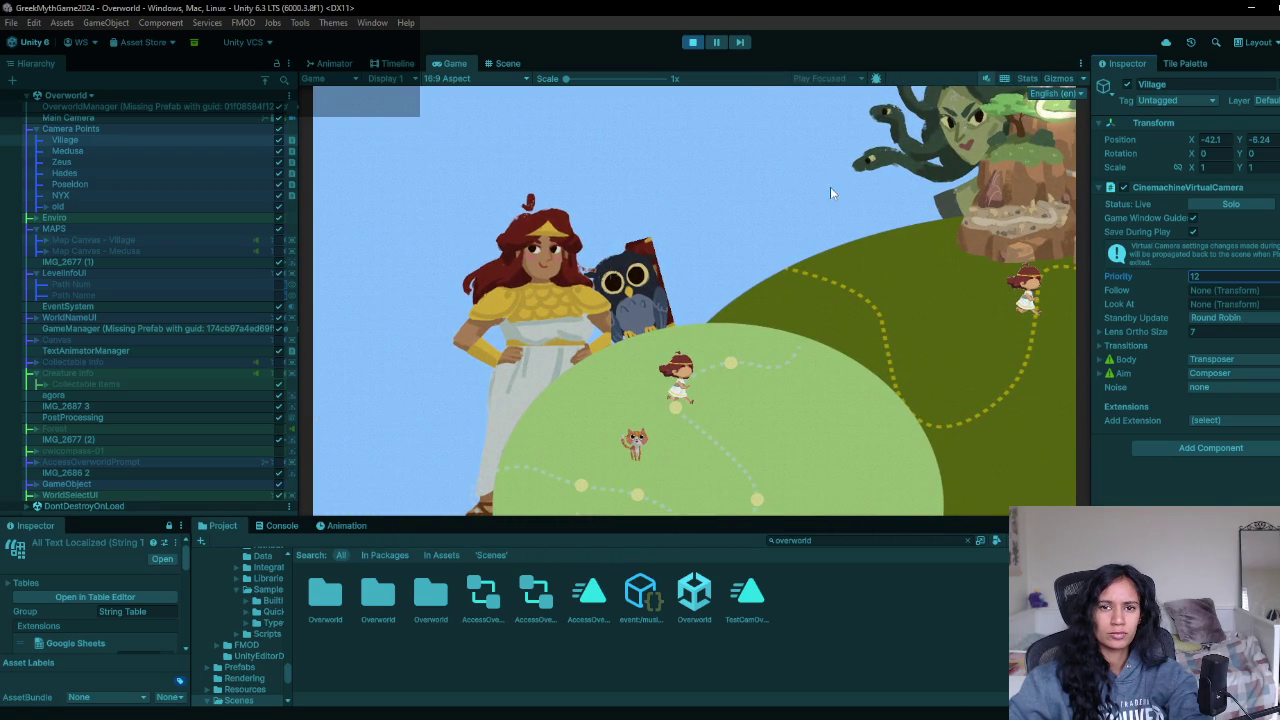
left_click(692, 42)
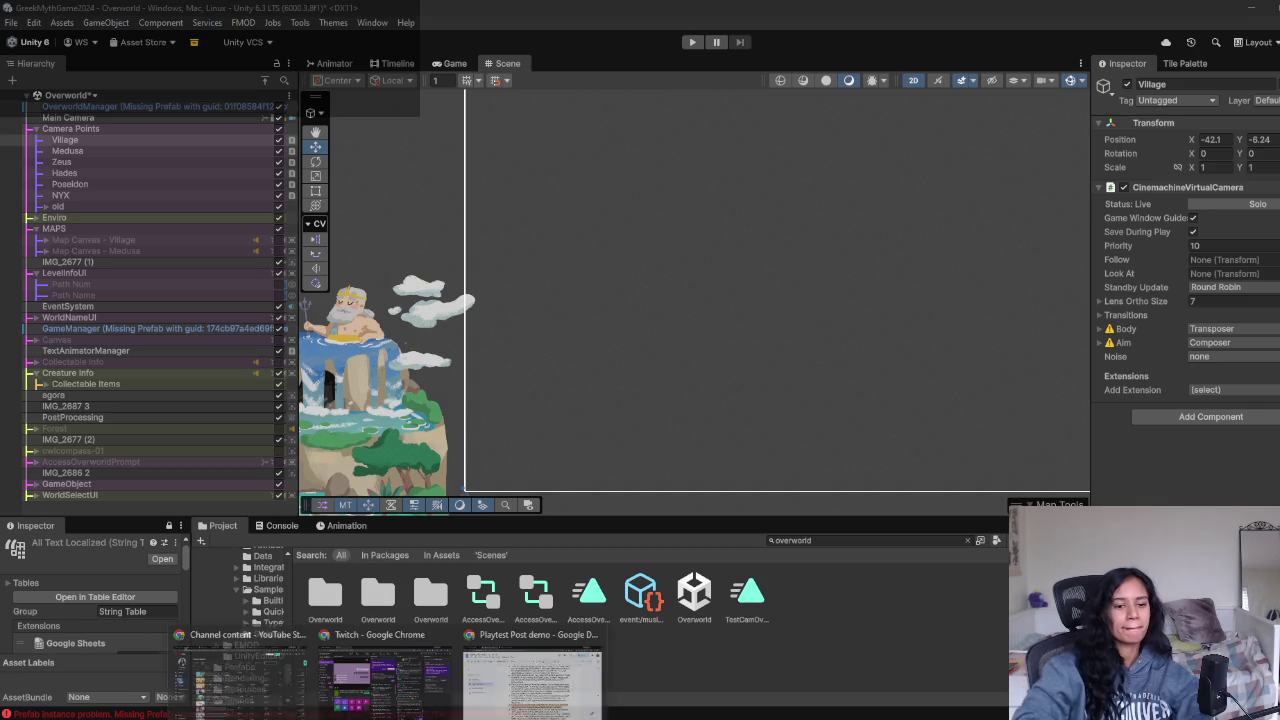
left_click(556, 706)
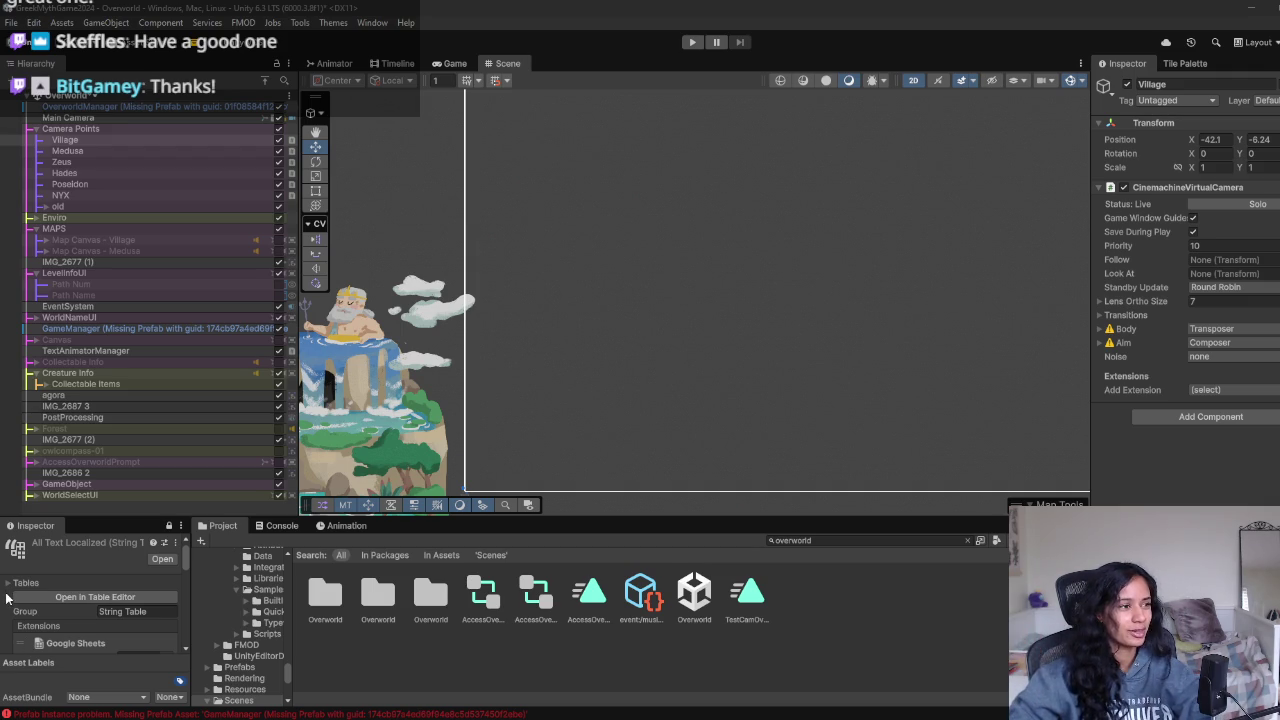
Step: Pan and zoom out the Unity Scene view to center Poseidon's island on the blue planet
mouse_move(310, 425)
left_mouse_down()
mouse_move(548, 407)
mouse_move(589, 380)
left_mouse_up()
scroll(589, 380, "down", 3)
scroll(577, 393, "down", 2)
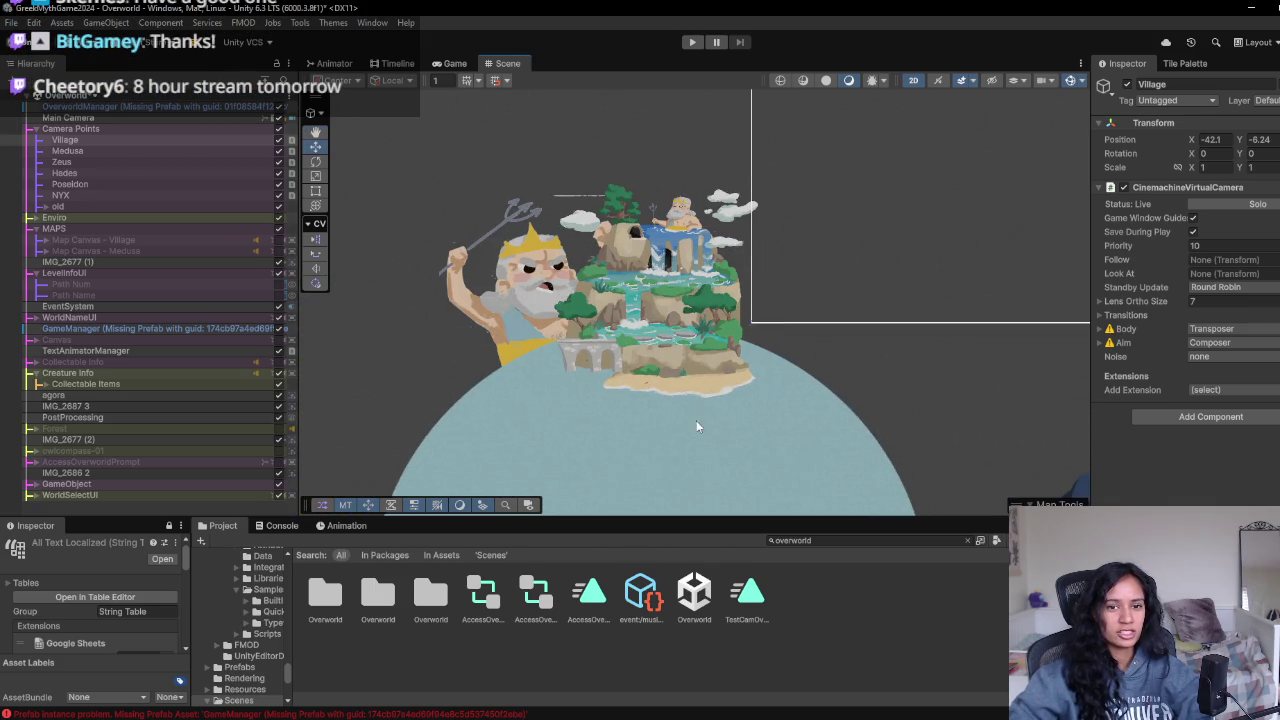
left_click_drag(697, 427, 544, 415)
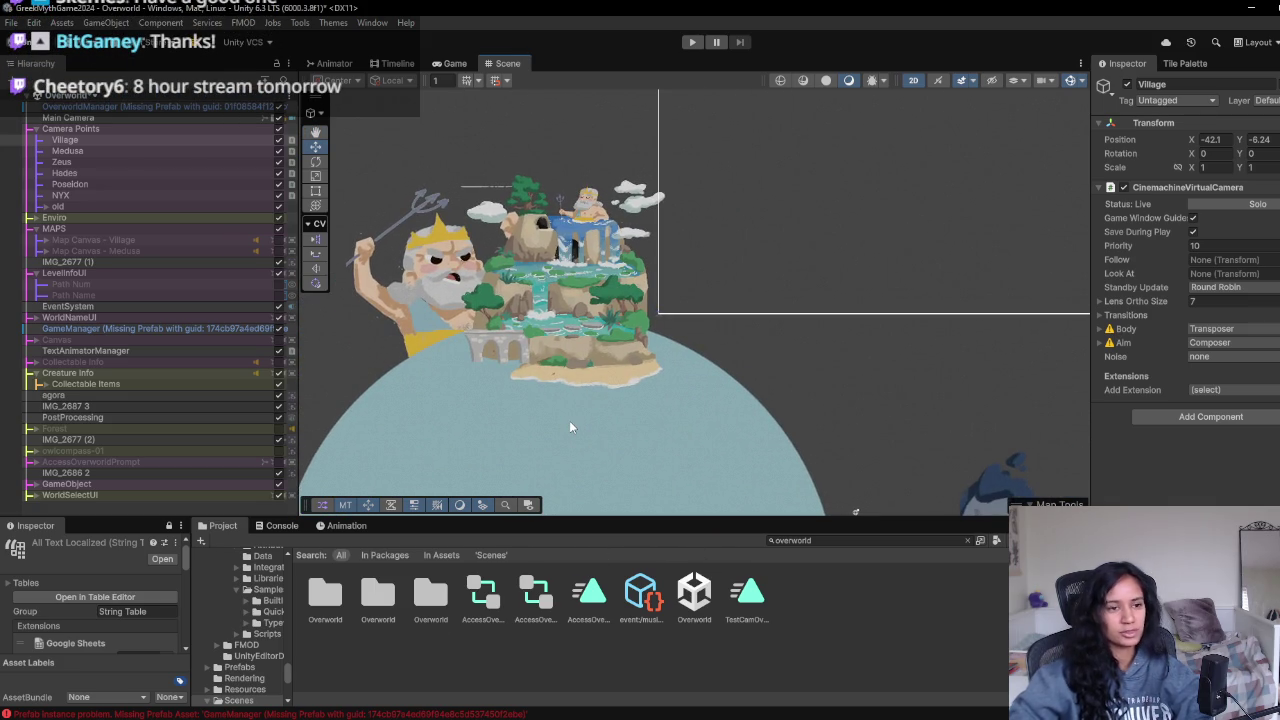